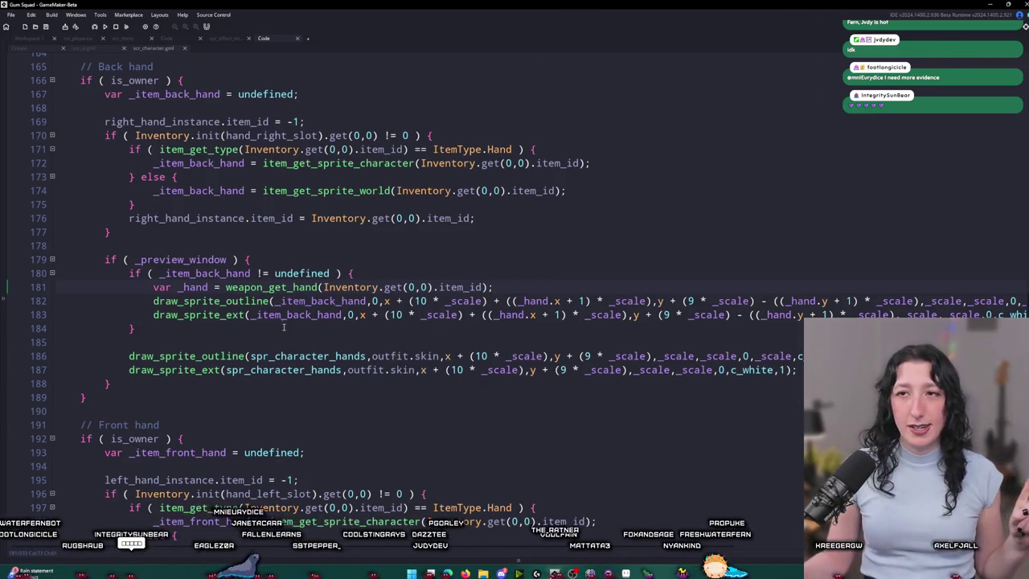
Step: Scroll up to line 1 of player_character_draw and place the cursor after its opening line
scroll(283, 327, up, 20)
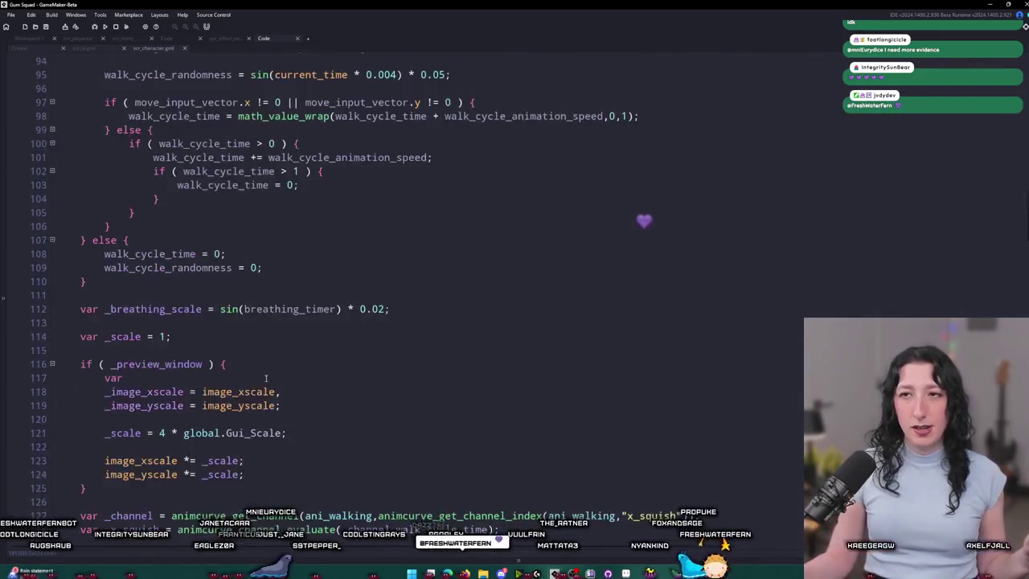
scroll(265, 378, up, 5)
scroll(979, 65, up, 20)
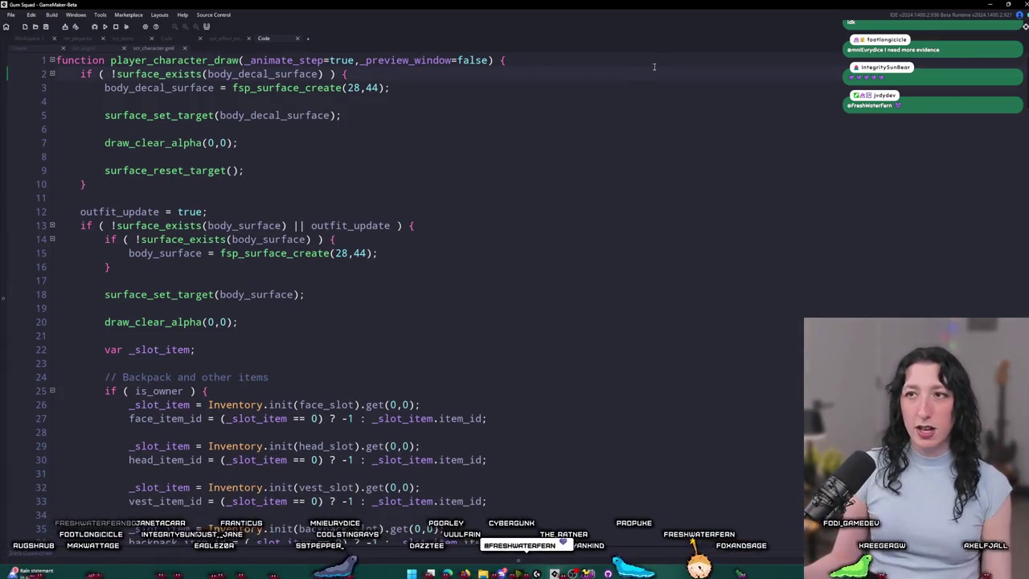
click(496, 61)
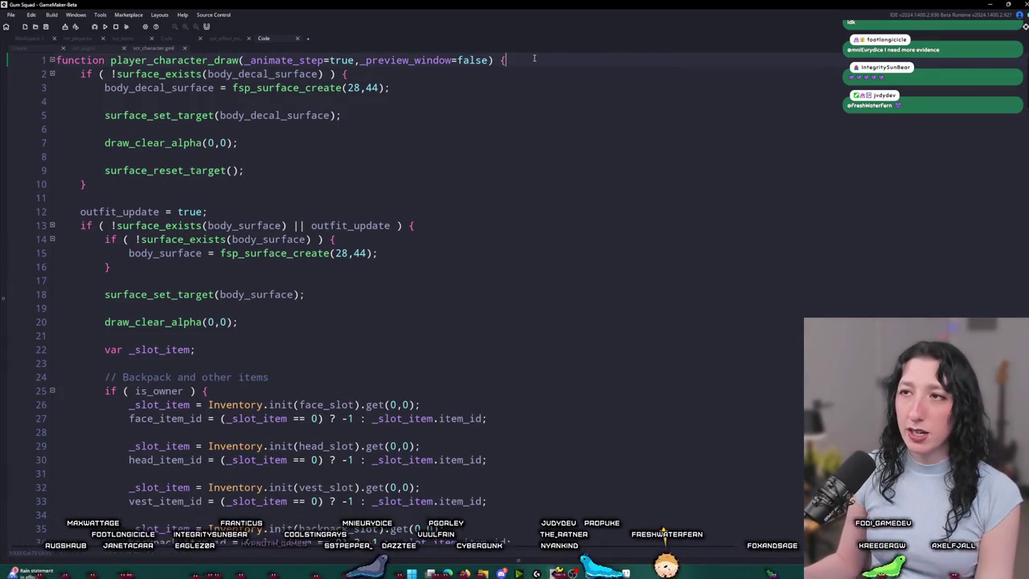
Step: Insert 'if ( live_call(_animate_step,_preview_window) ) { return live_result; }' as the function's first line
key(Return)
text(if ( live_call() ) { )
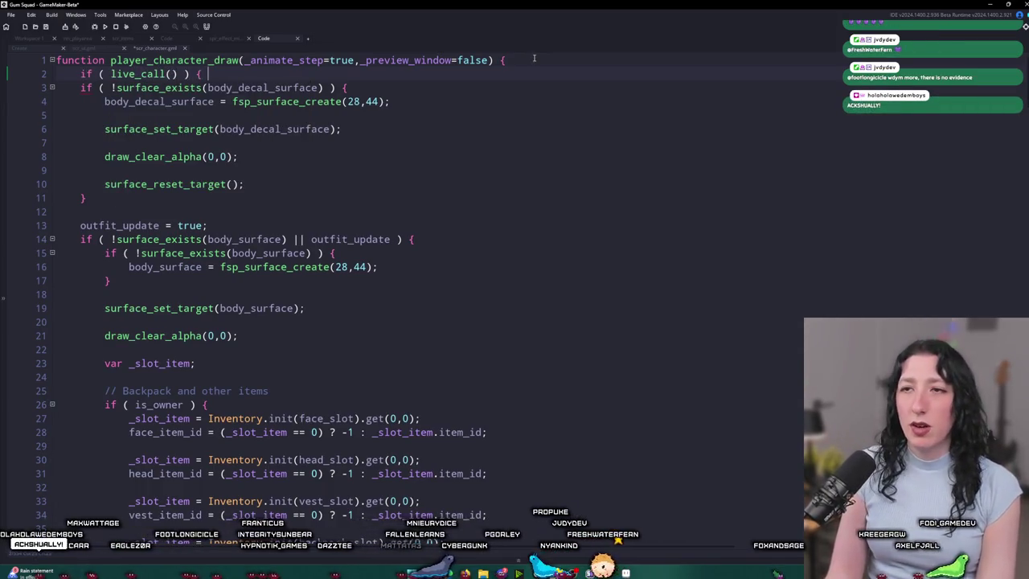
text(return live_result; })
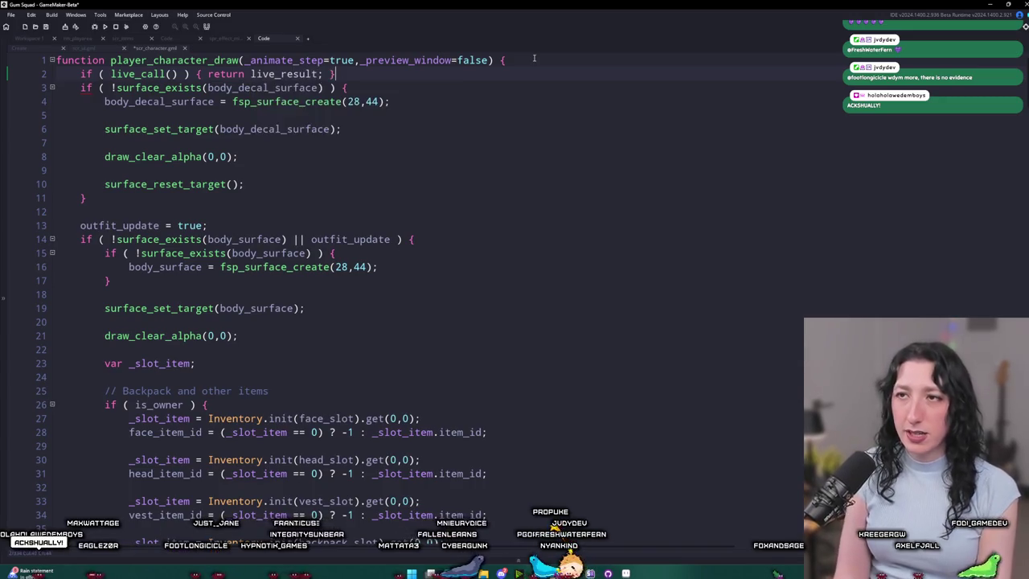
key(Return)
double_click(408, 60)
key(ctrl+c)
click(172, 74)
key(ctrl+v)
double_click(285, 59)
key(ctrl+c)
click(172, 73)
key(ctrl+v)
text(,)
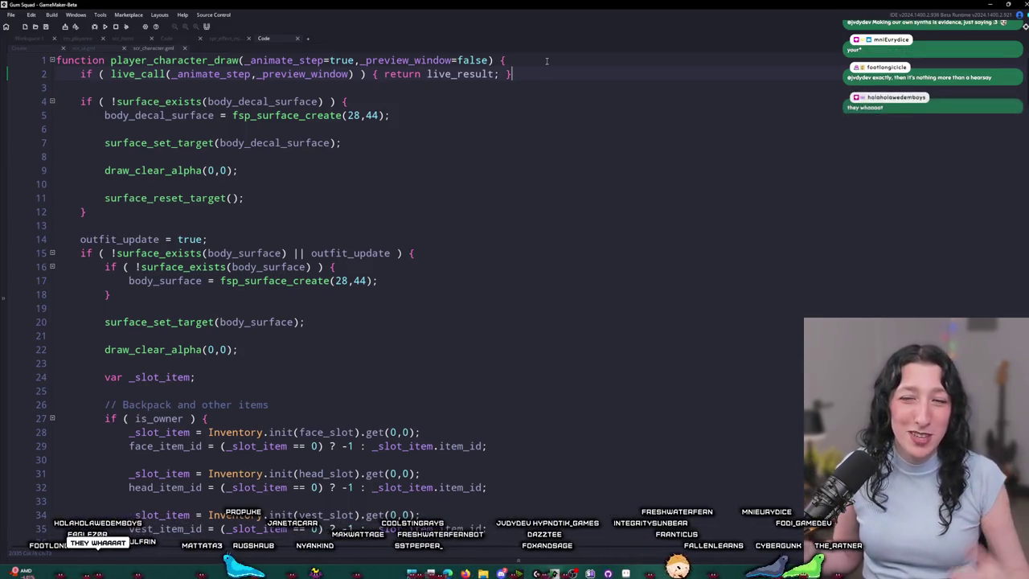
Step: Build and run the Gum Squad project with F5
scroll(483, 218, down, 3)
scroll(476, 209, up, 3)
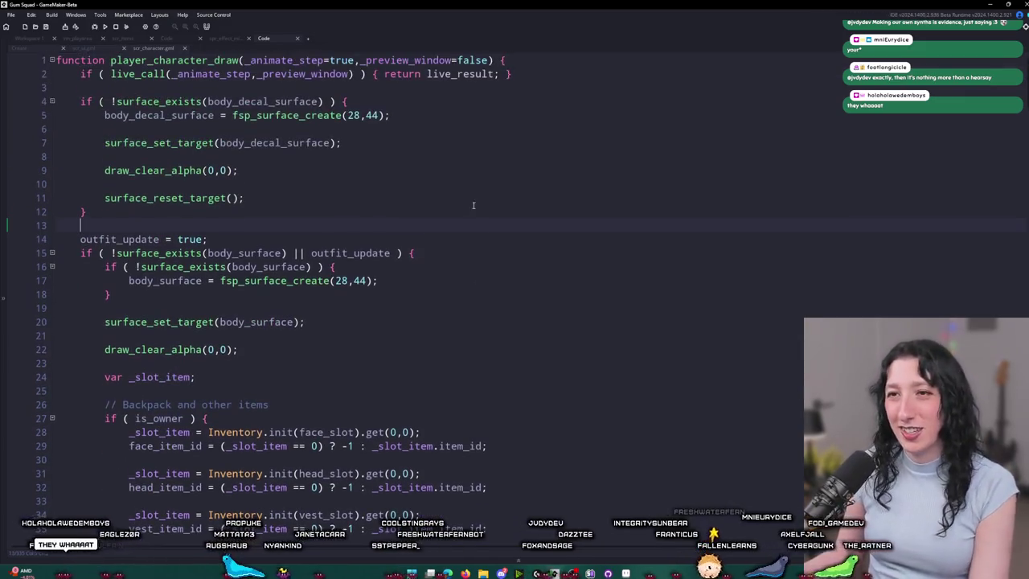
scroll(402, 201, down, 20)
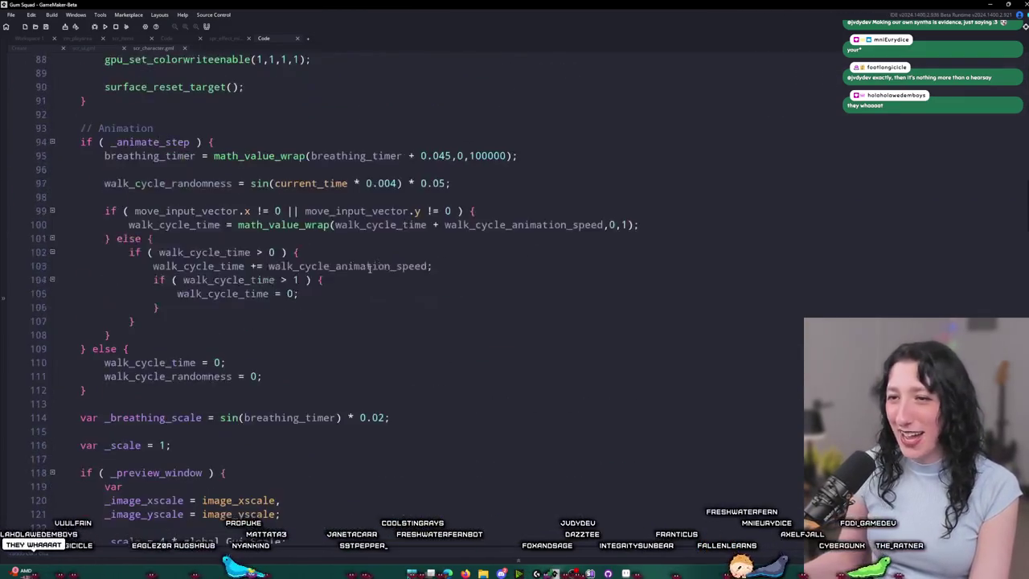
scroll(369, 248, down, 17)
key(F5)
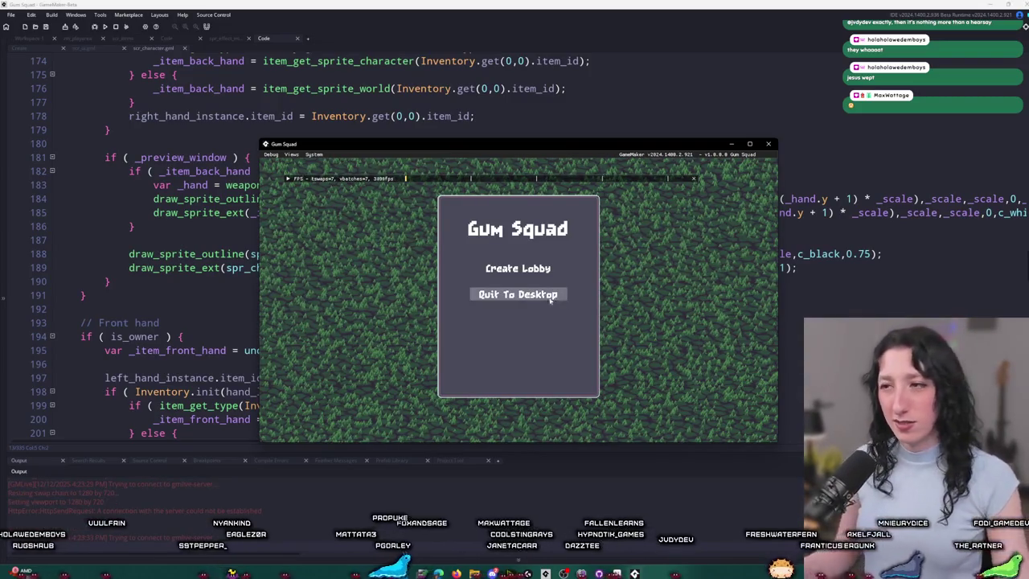
Step: Create a lobby, switch to fullscreen, walk around shooting the enemy, then toggle the inventory
click(548, 272)
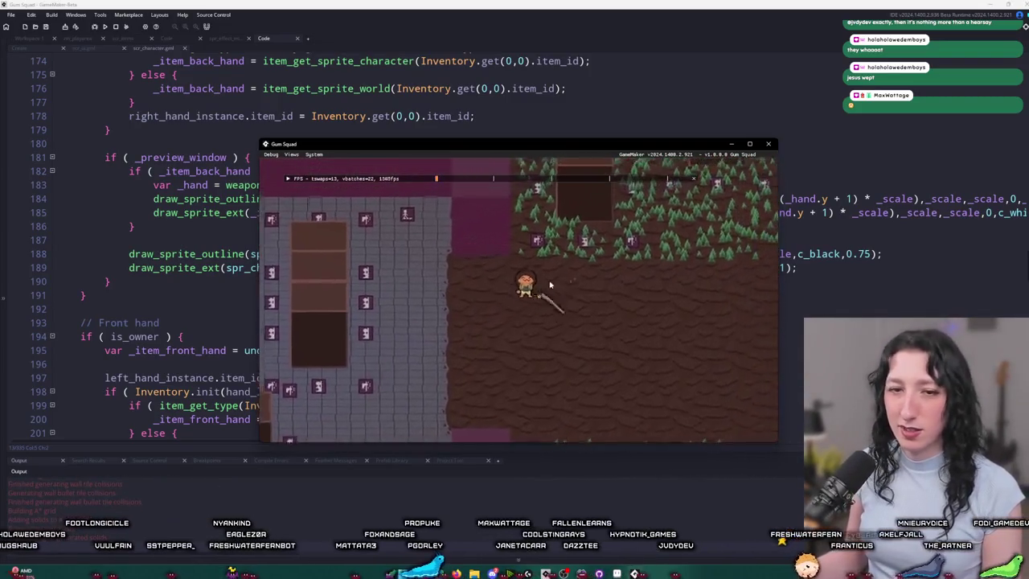
key(a)
key(F11)
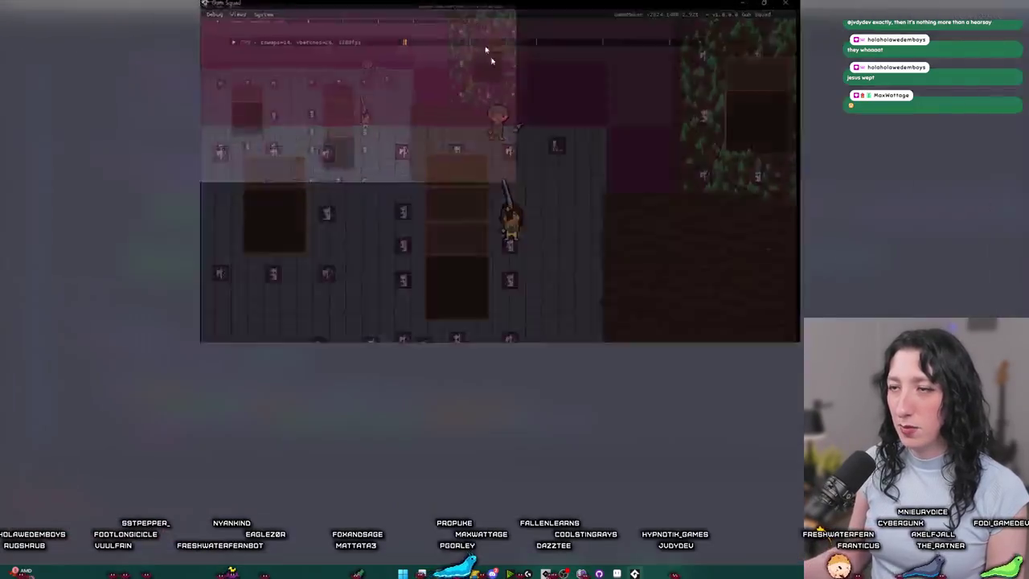
key(s)
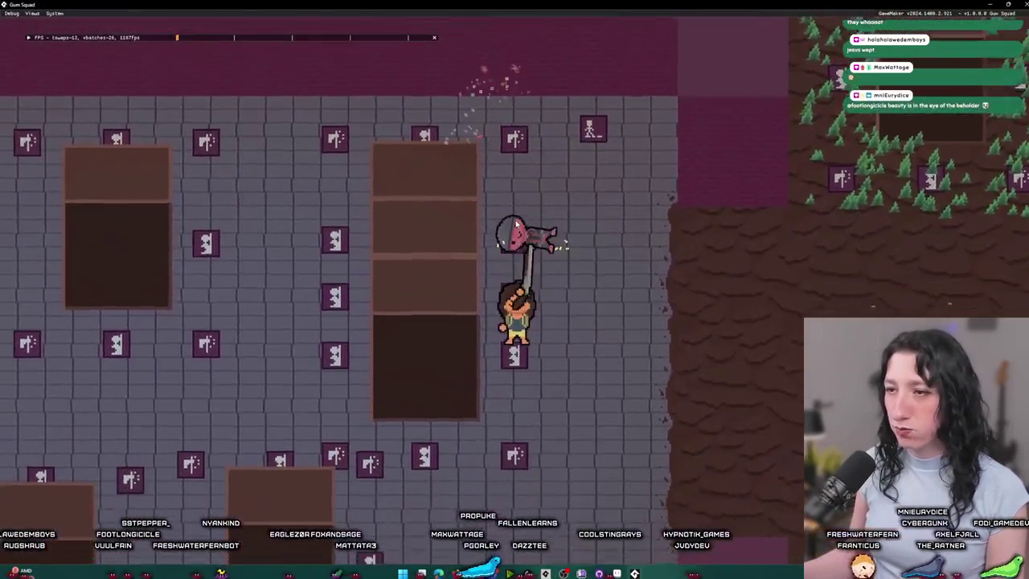
click(516, 219)
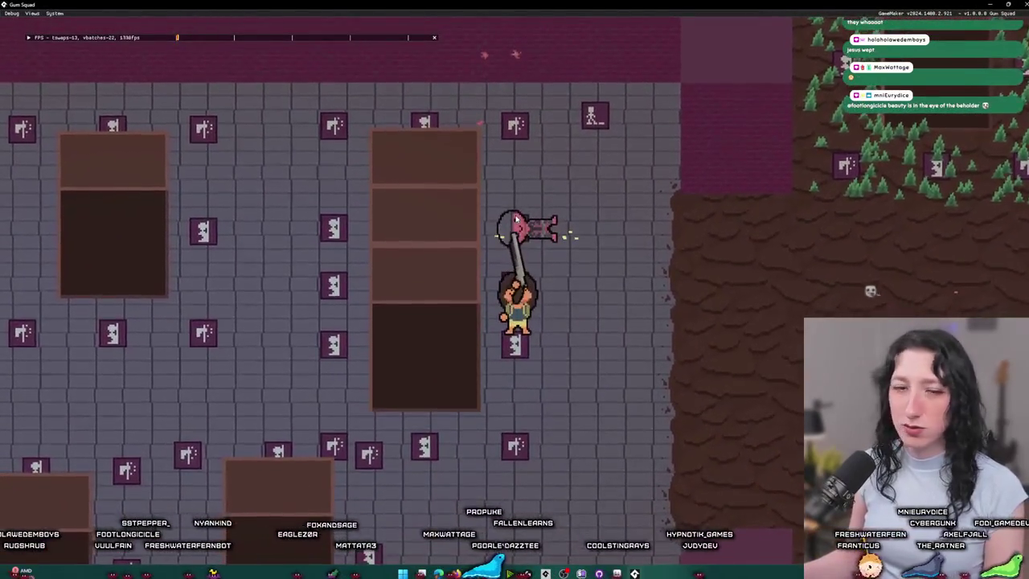
key(d)
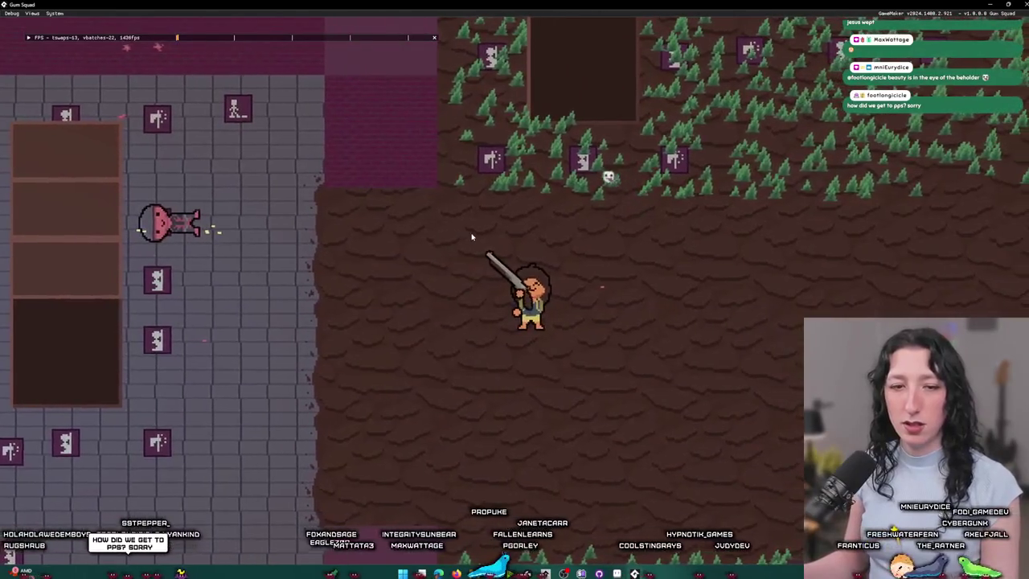
key(w)
key(a)
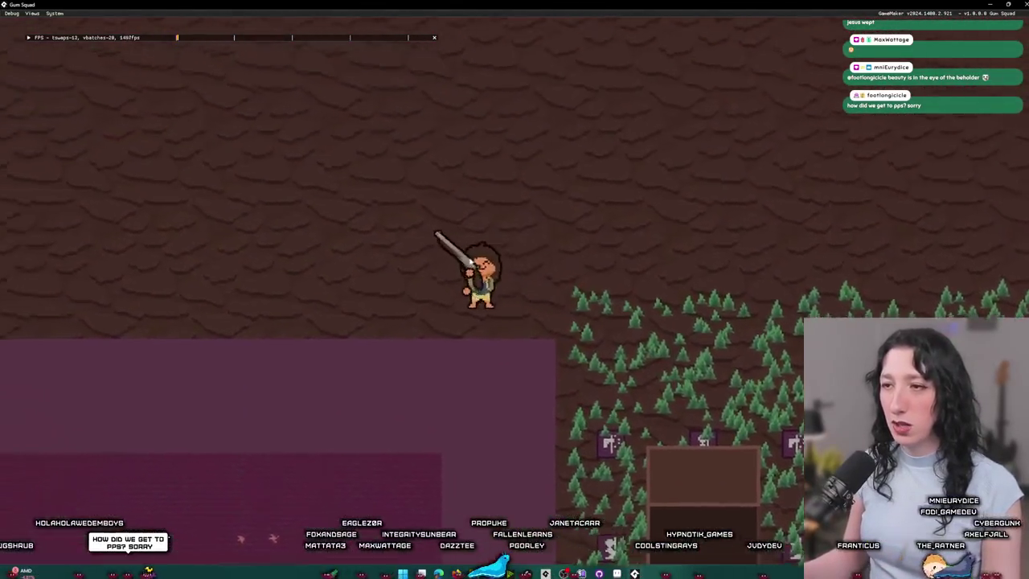
key(a)
key(a)
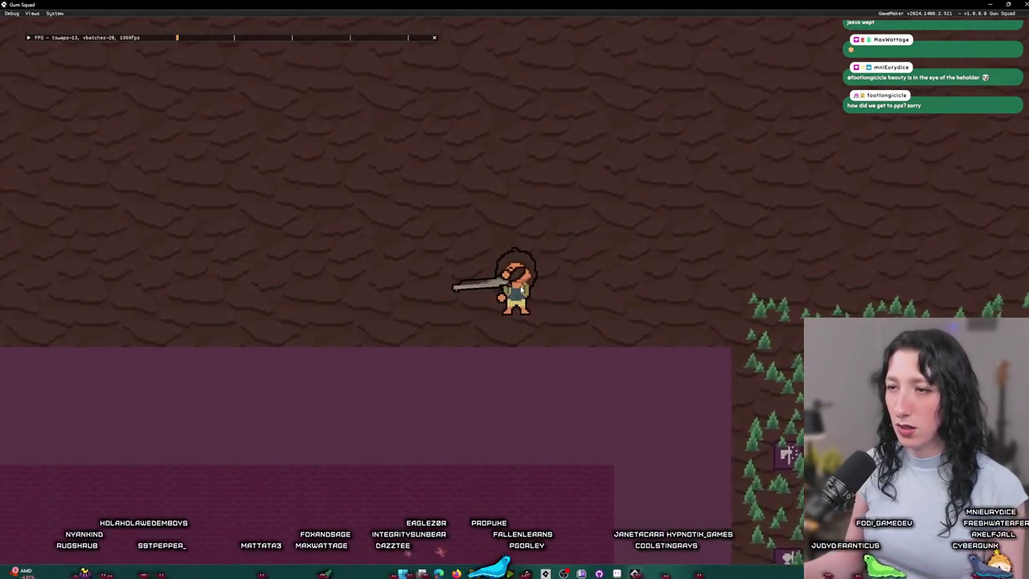
key(Tab)
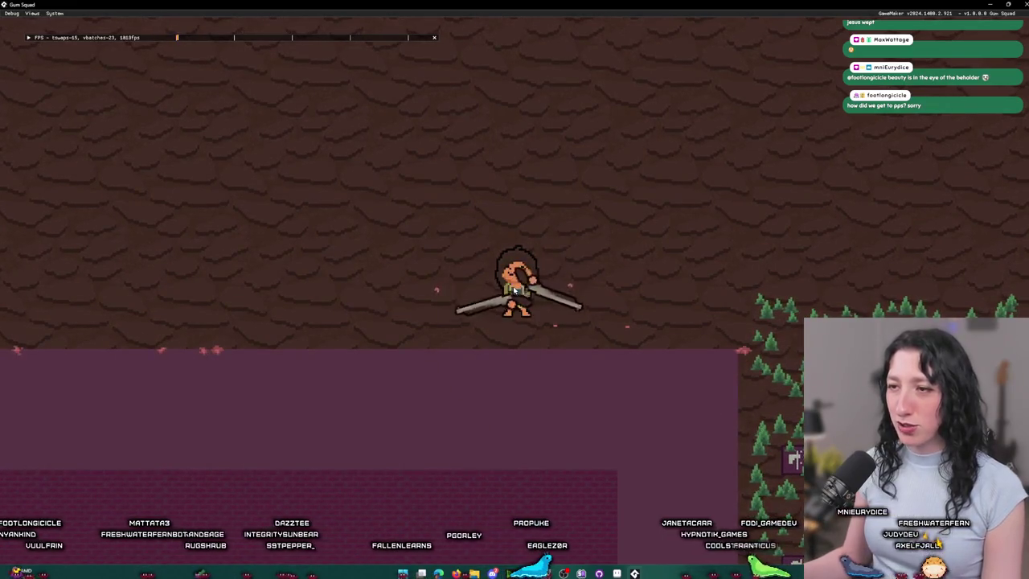
Step: Walk through the grey dungeon room and forest, then open the inventory showing the Cinnamon Blaster
key(s)
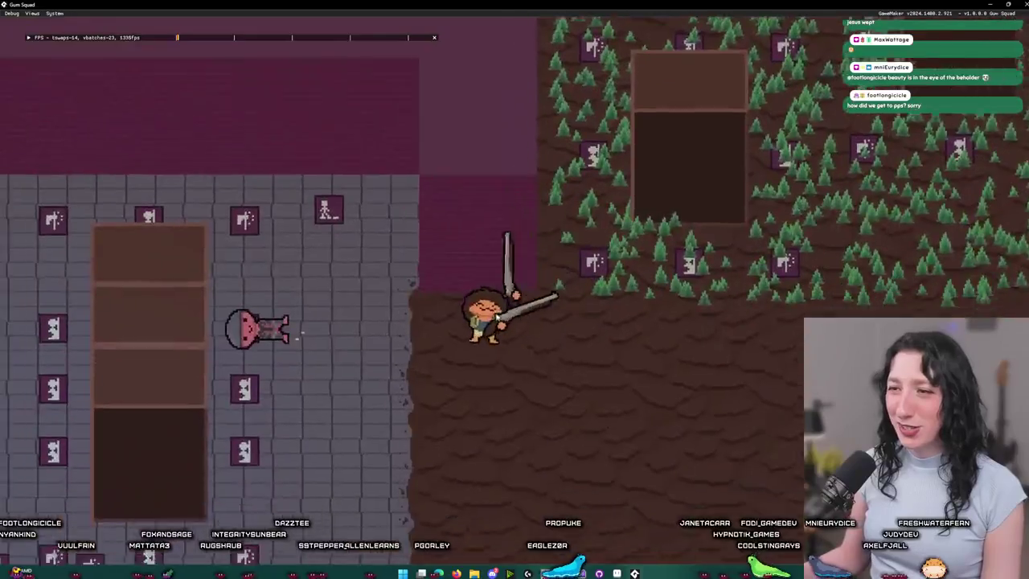
key(a)
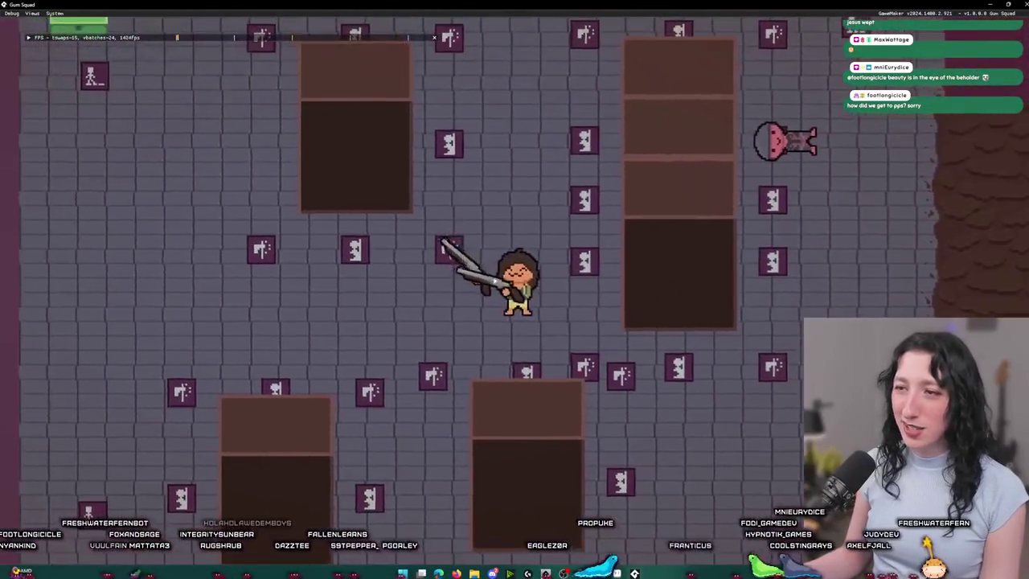
key(a)
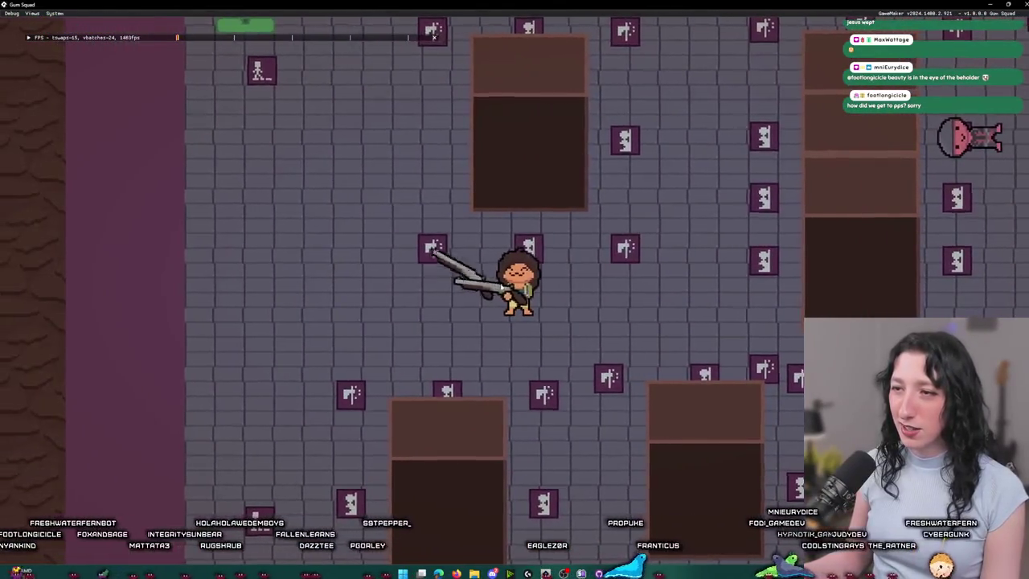
key(w)
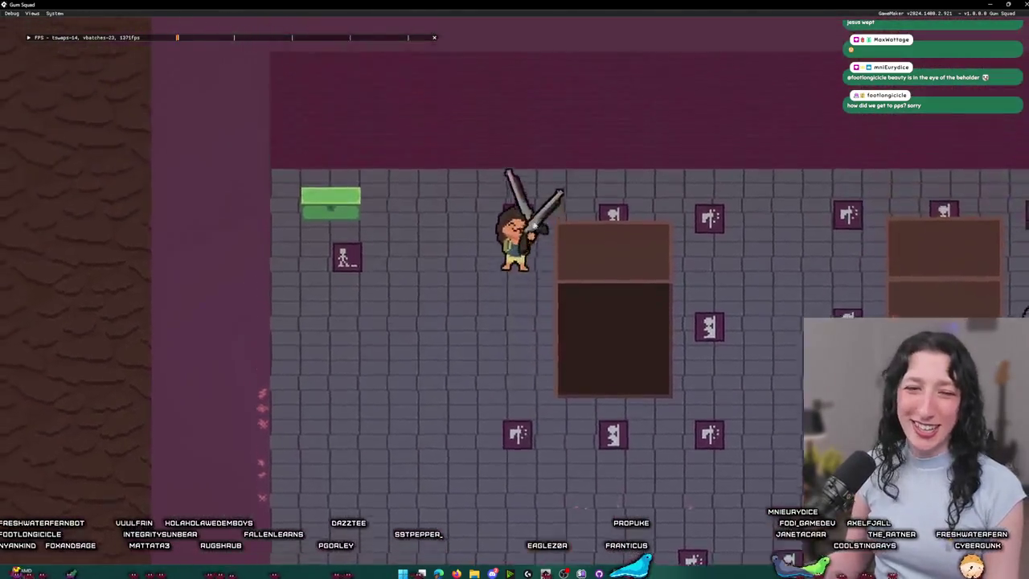
key(s)
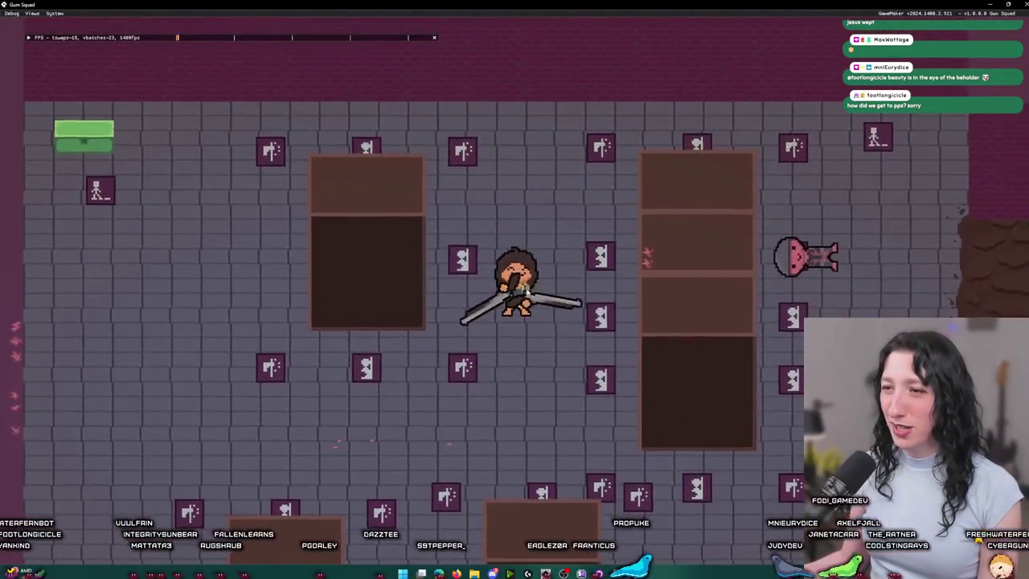
key(s)
key(a)
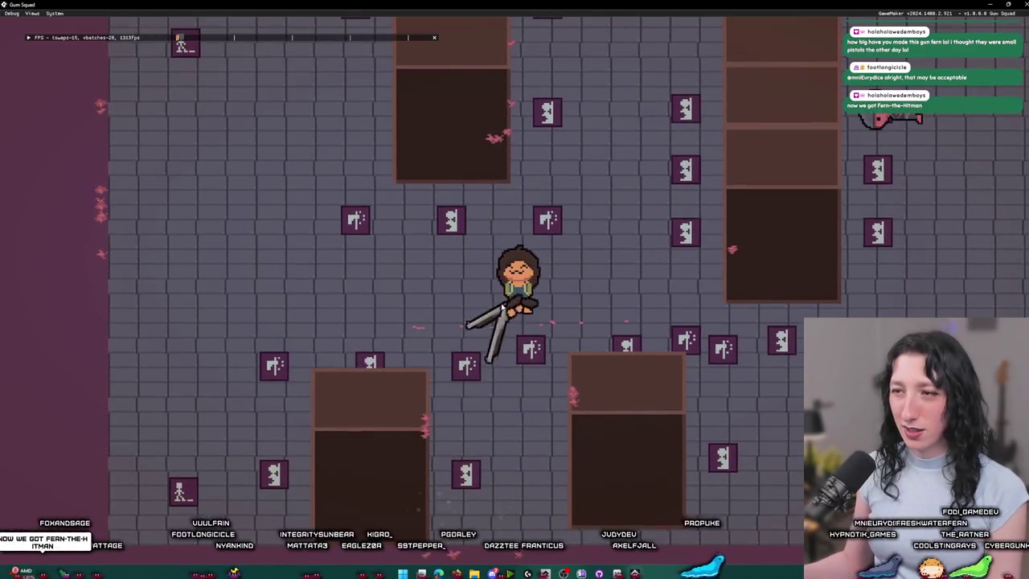
key(d)
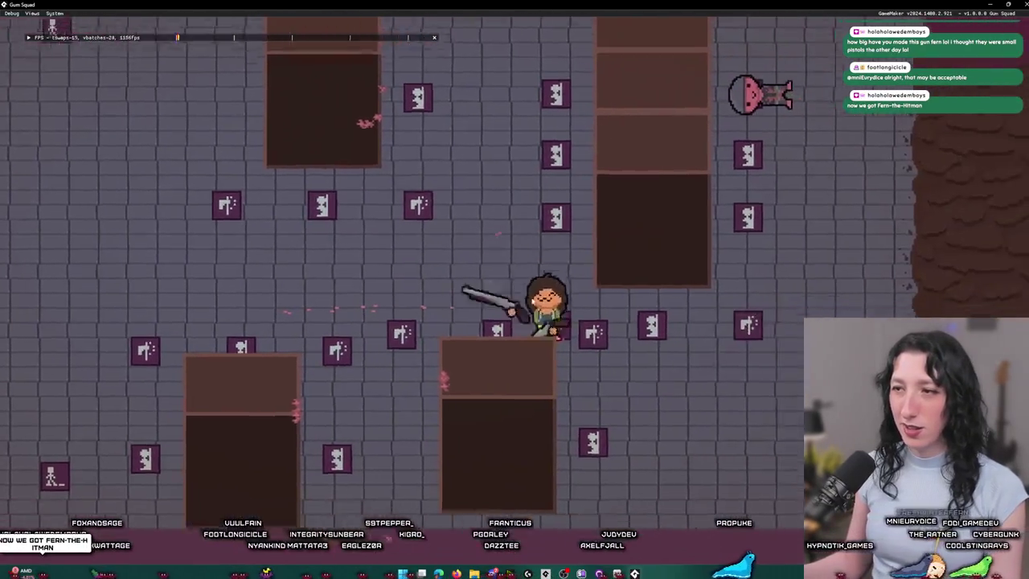
key(d)
key(w)
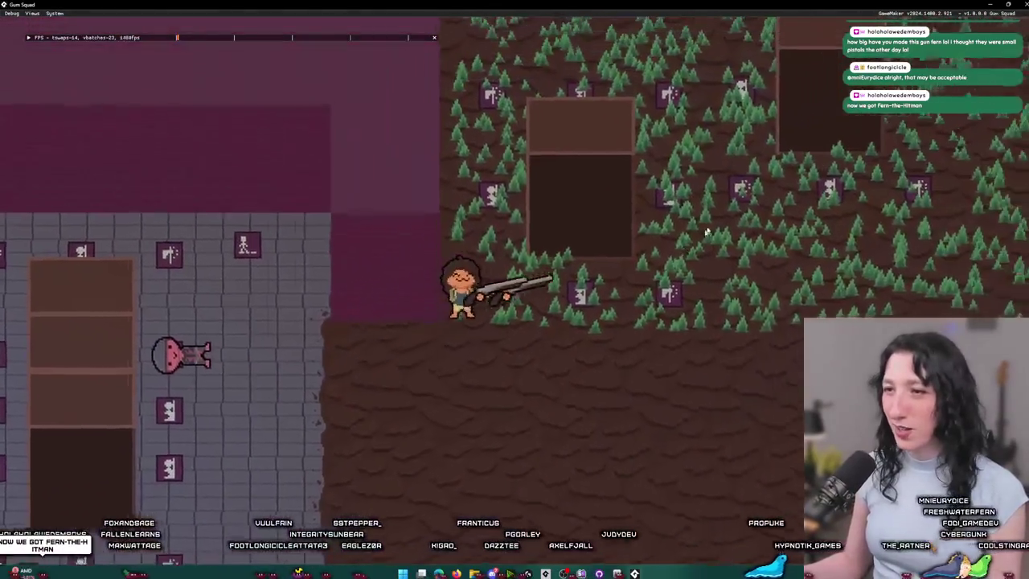
key(a)
key(s)
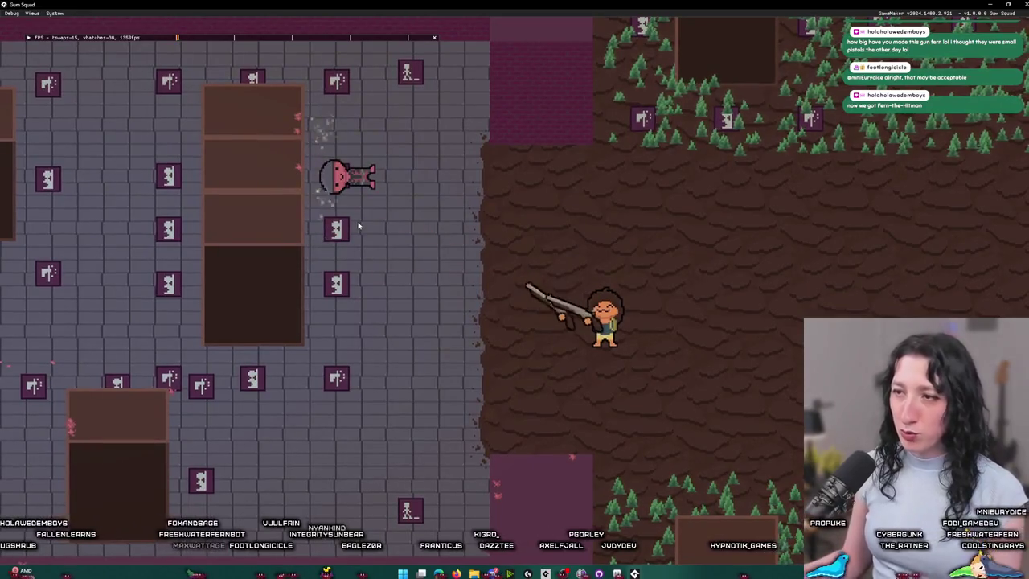
key(a)
key(w)
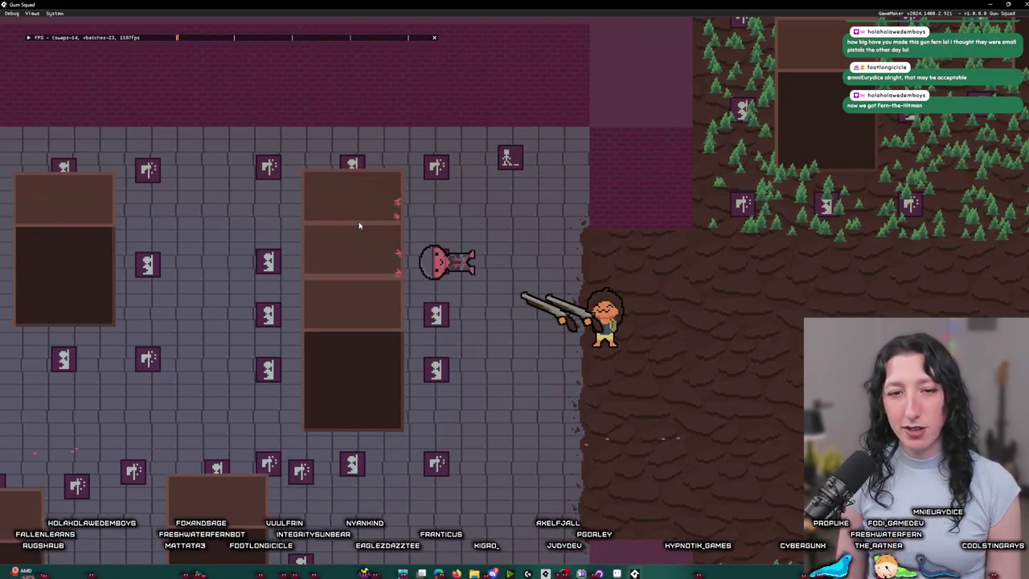
key(Tab)
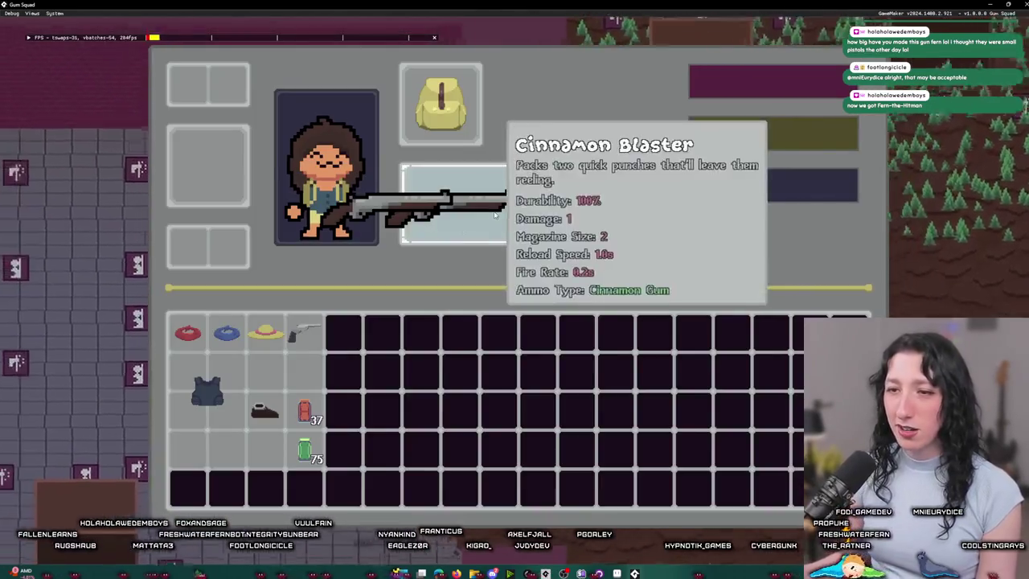
Step: Move the Cinnamon Blaster to the bottom-left backpack row, equip the Pea Shooter, and close the inventory
click(309, 344)
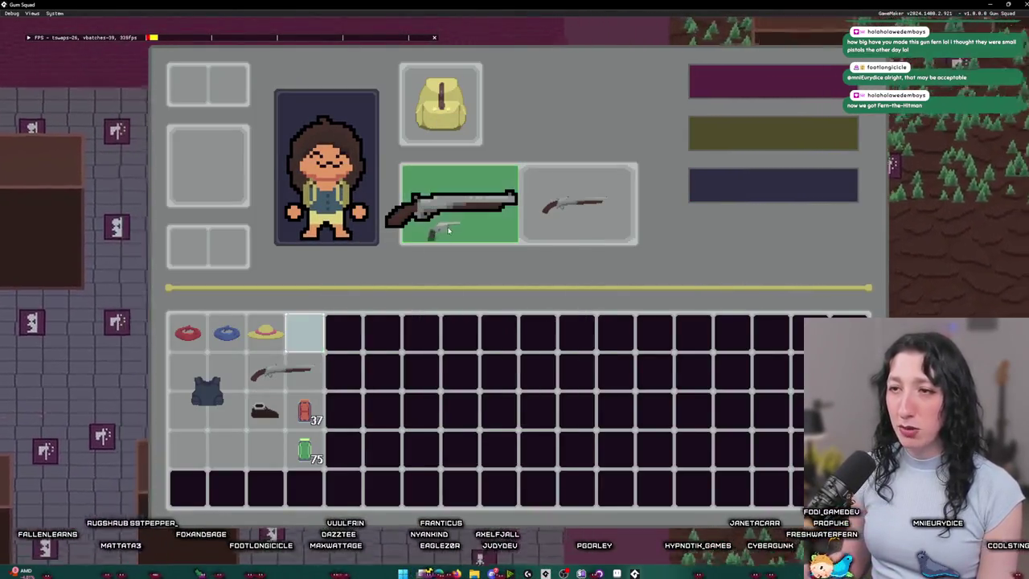
click(319, 369)
drag(305, 382, 479, 369)
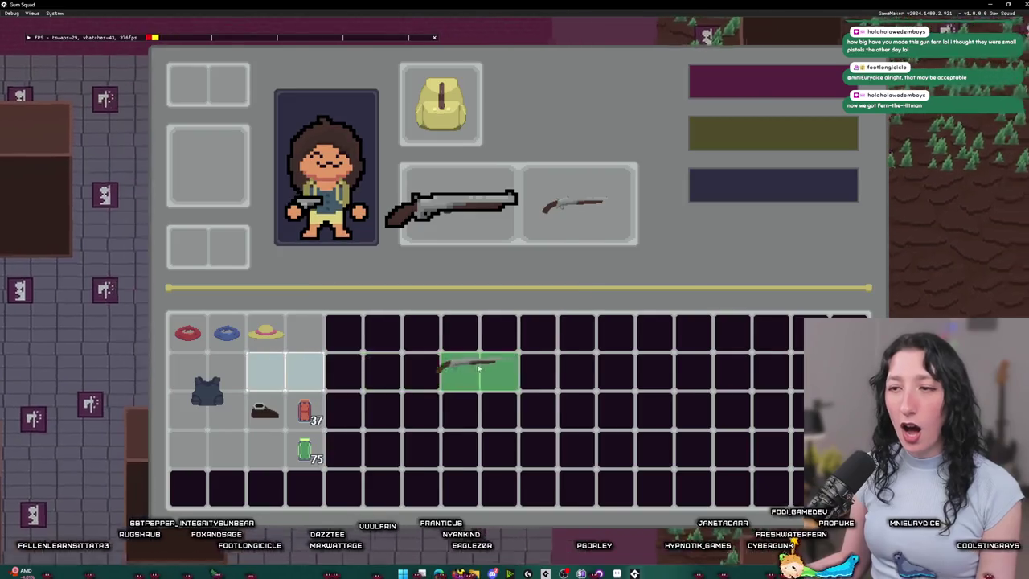
drag(282, 372, 245, 428)
click(239, 412)
drag(281, 370, 207, 448)
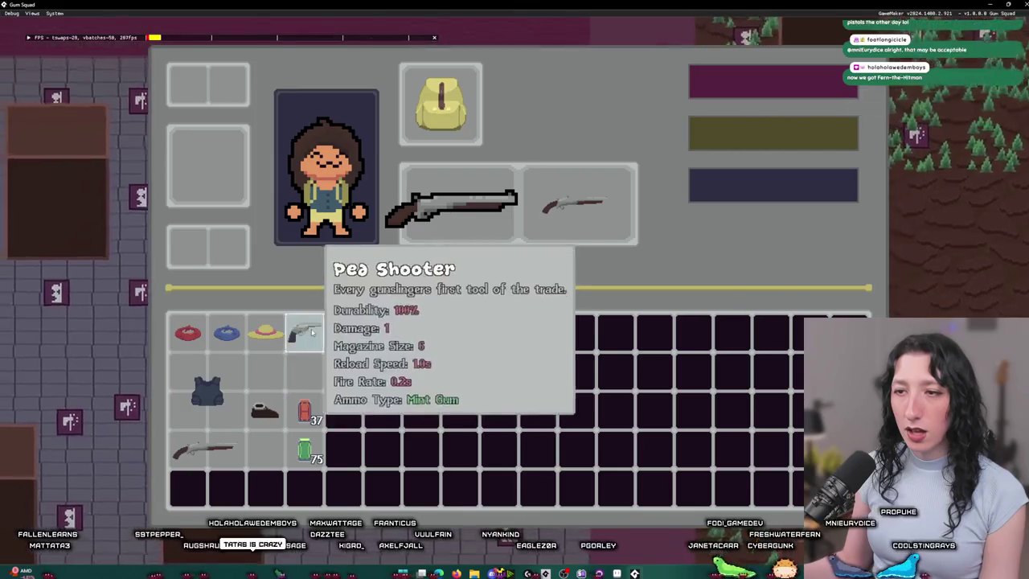
click(304, 333)
key(Tab)
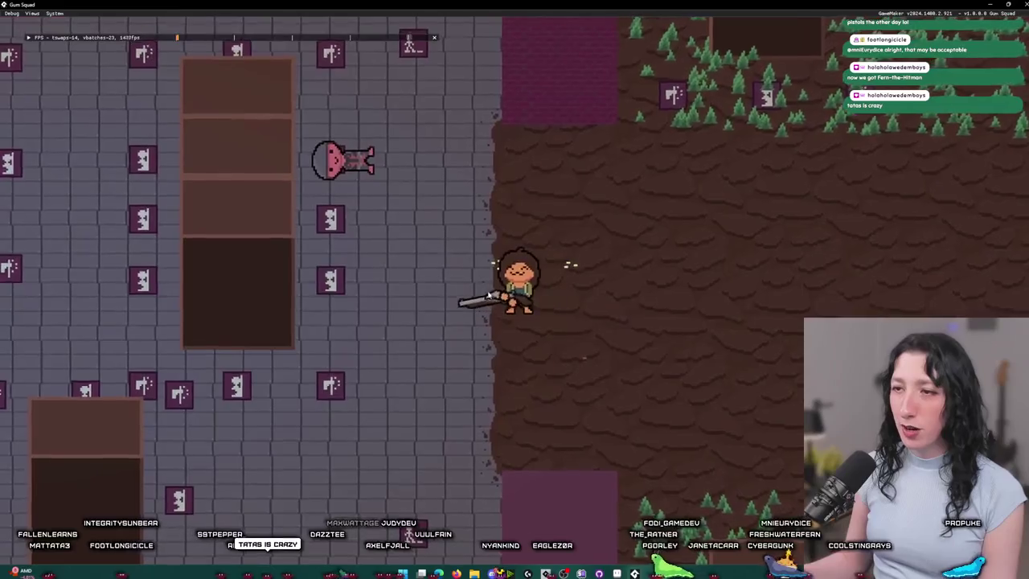
Step: Walk the character around the level and fire the held pistol to the right
key(s)
key(a)
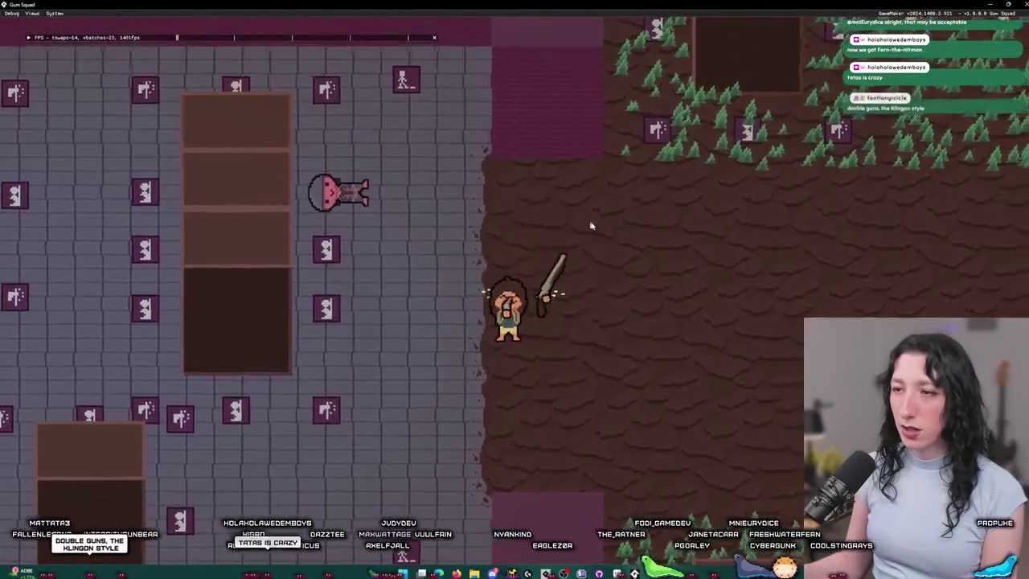
key(a)
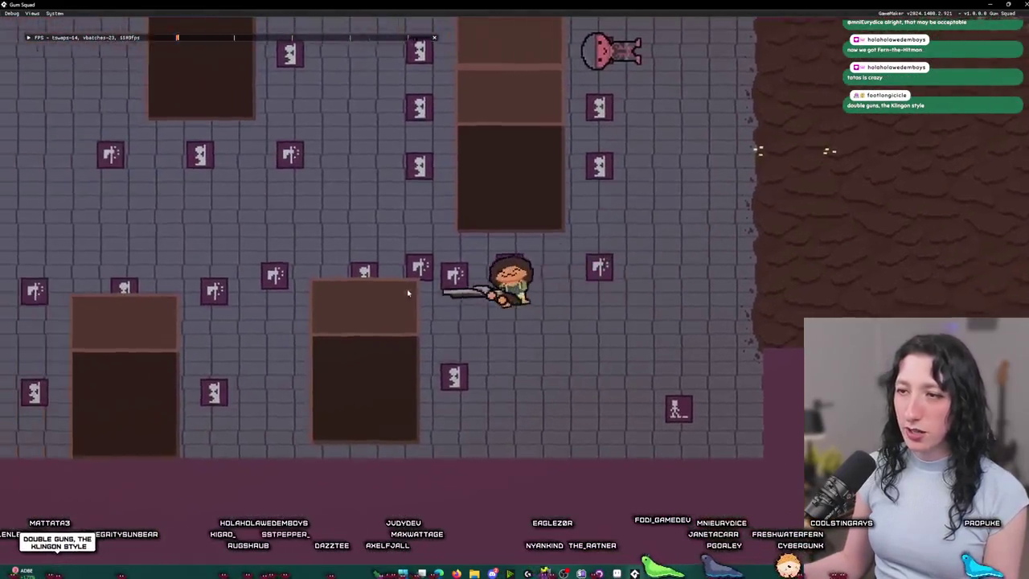
key(a)
key(w)
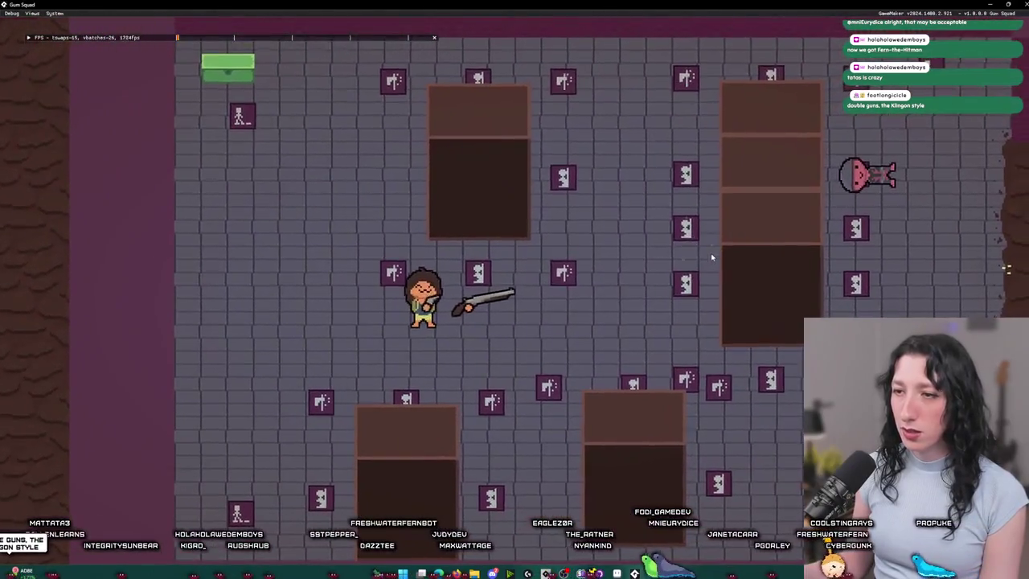
click(705, 261)
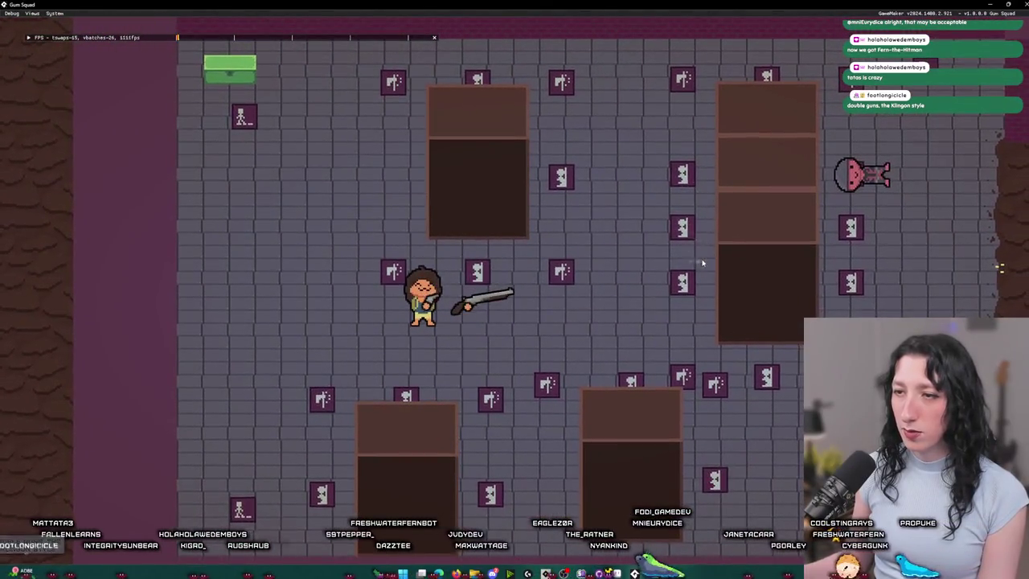
key(d)
key(d)
key(s)
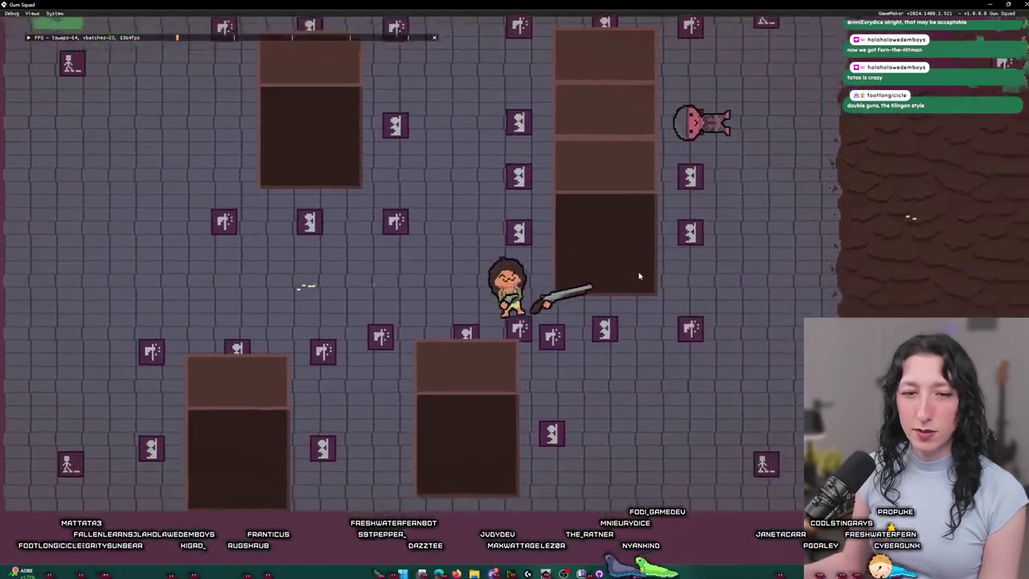
Step: Walk across the grey tiles, purple area and dirt to check the held gun's position
key(w)
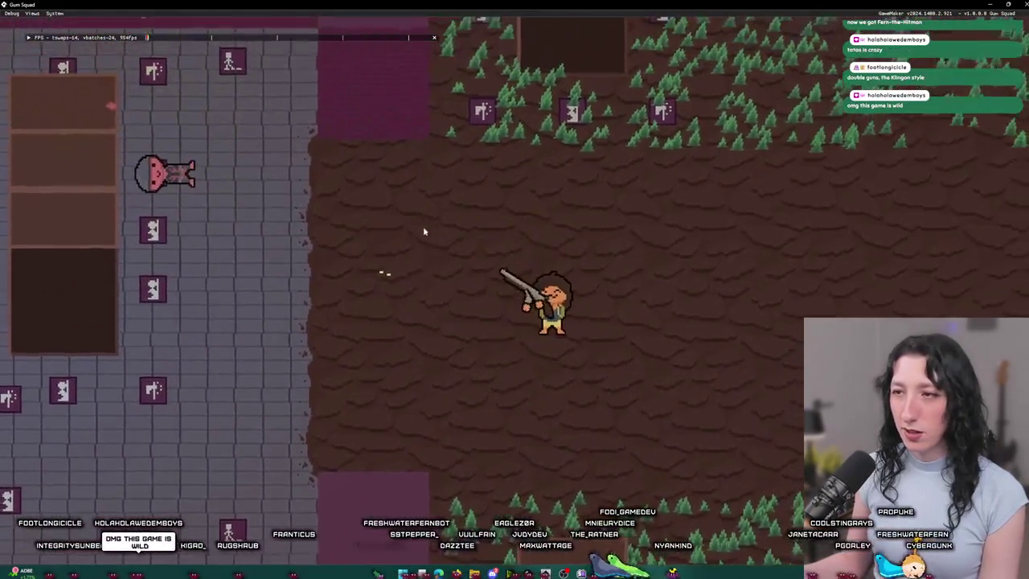
key(a)
key(a)
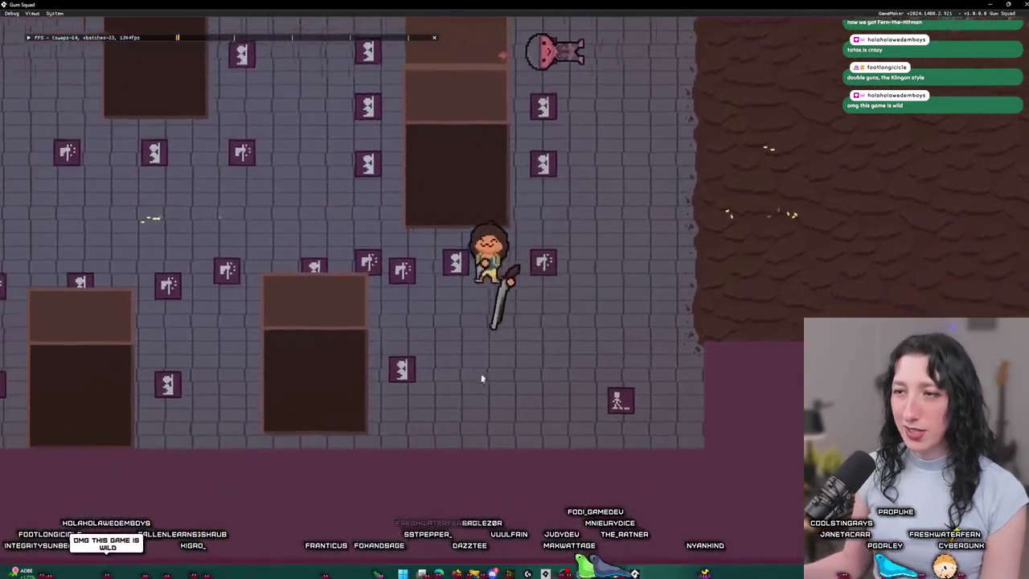
key(w)
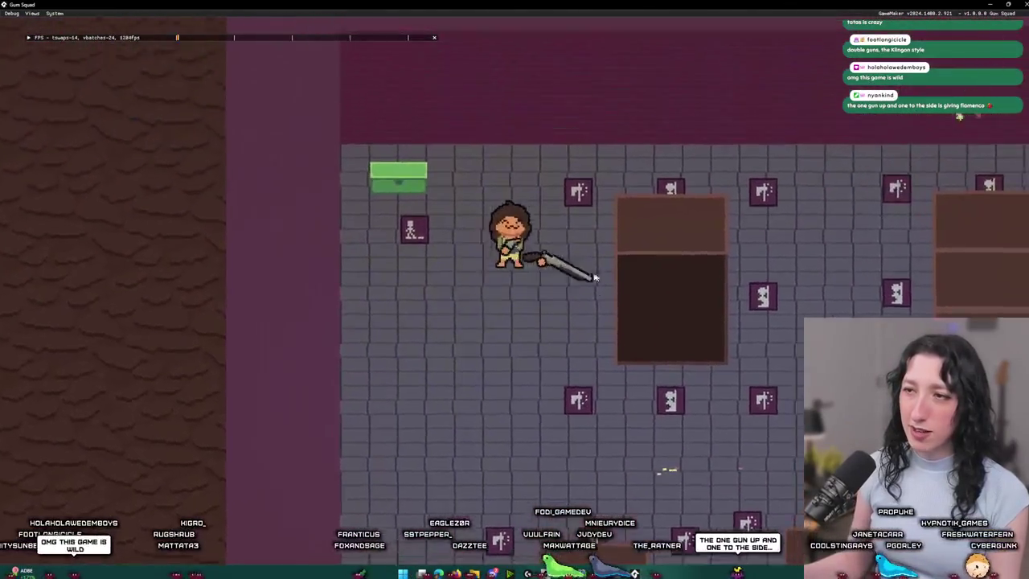
key(d)
key(d)
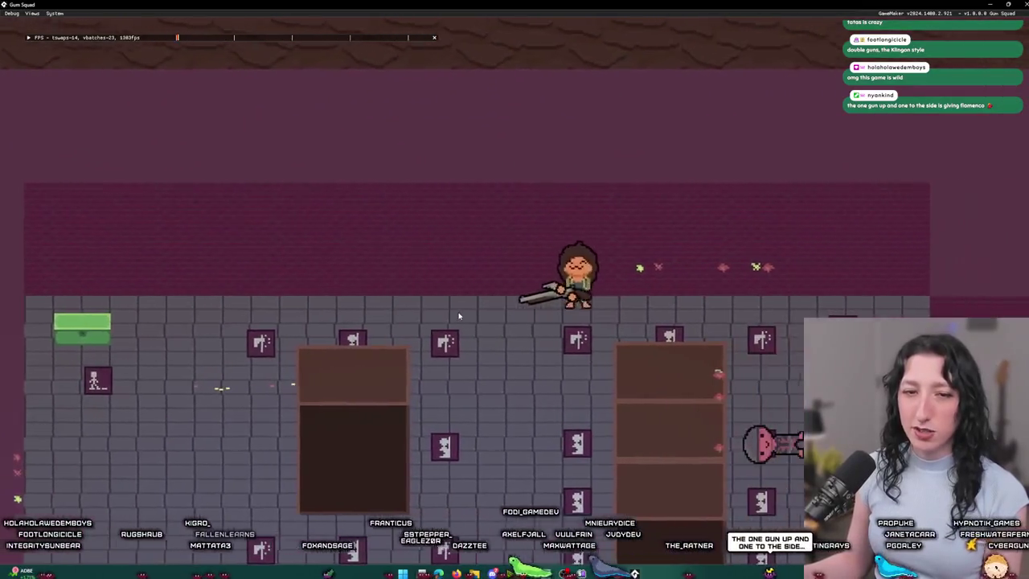
key(s)
key(a)
key(s)
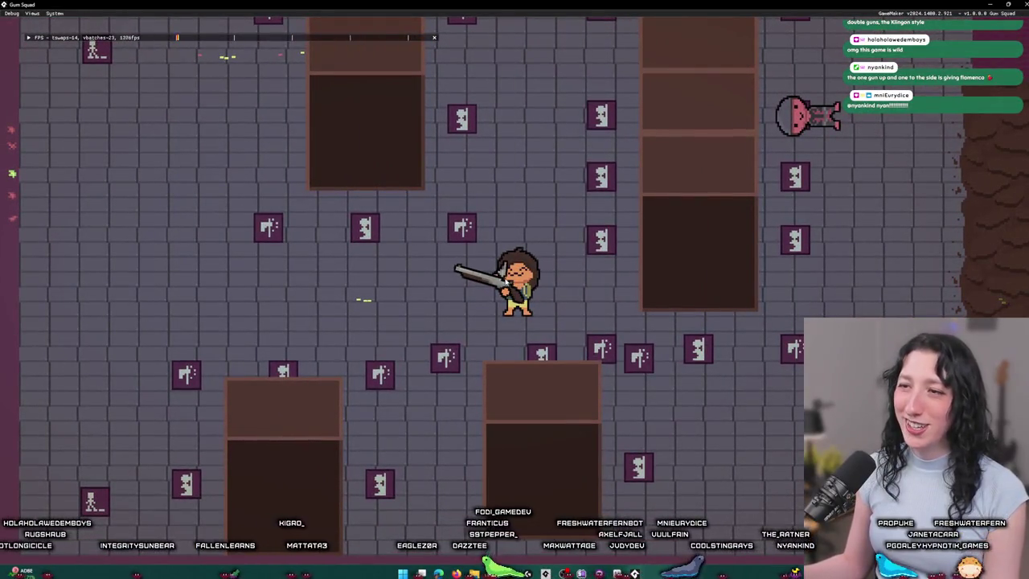
key(w)
key(a)
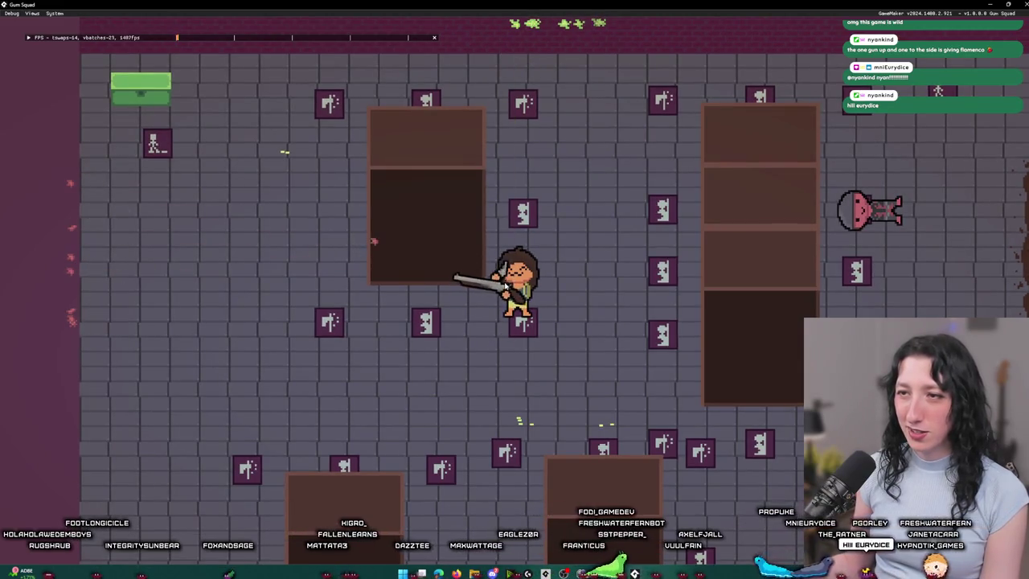
key(s)
key(d)
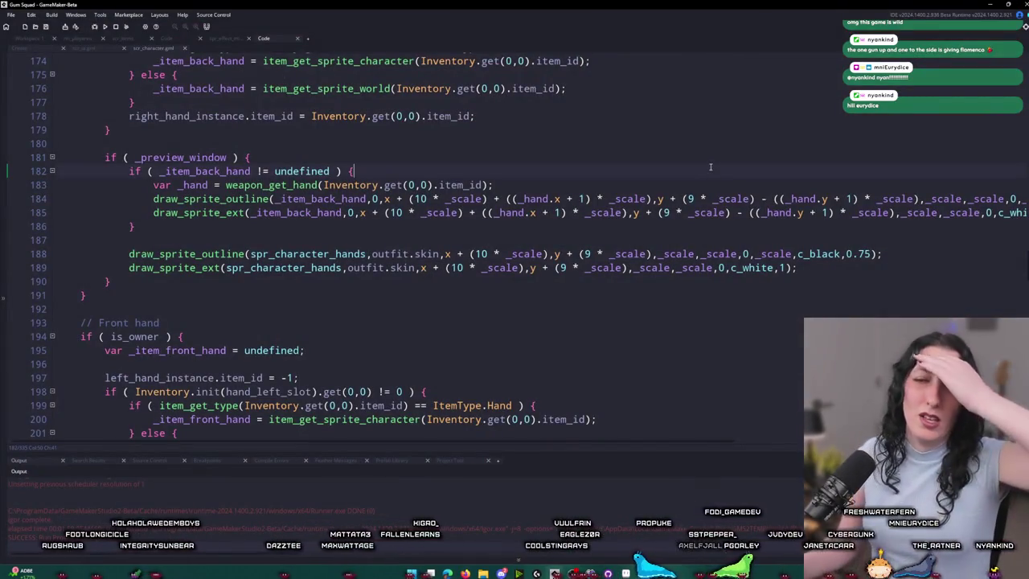
Step: Open the Asset Browser with Ctrl+Alt+A and reveal the included files folder on disk
scroll(700, 177, down, 3)
right_click(650, 190)
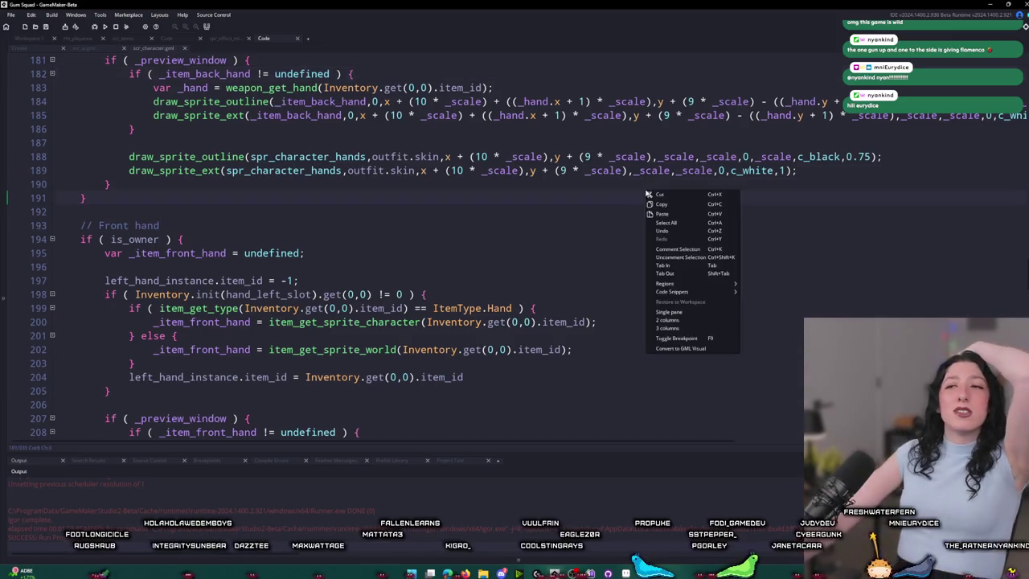
click(464, 115)
scroll(464, 115, up, 3)
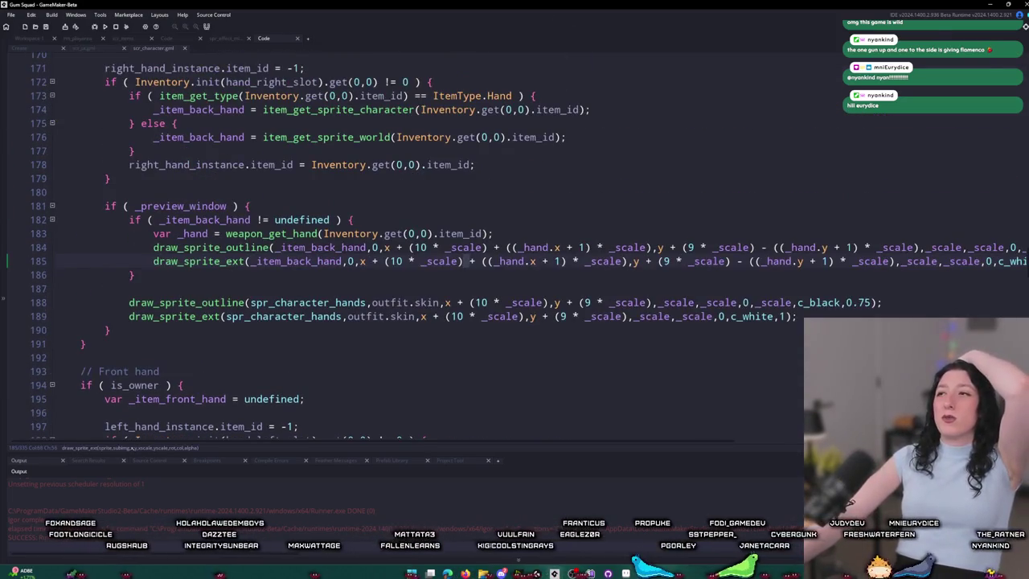
key(ctrl+alt+a)
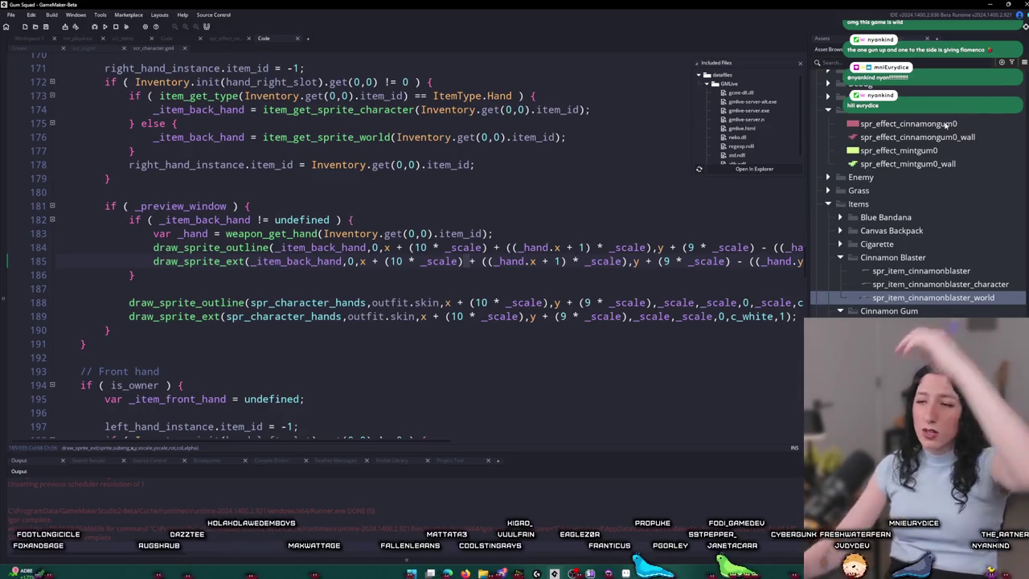
click(754, 168)
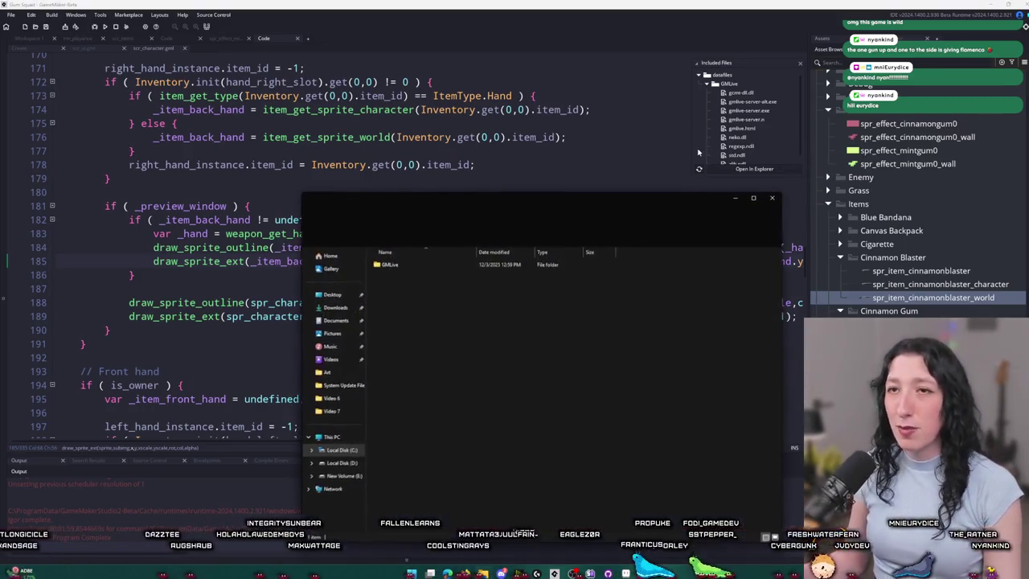
Step: Launch gmlive-server.exe from the GMLive folder, move its console aside, and close Explorer
double_click(475, 264)
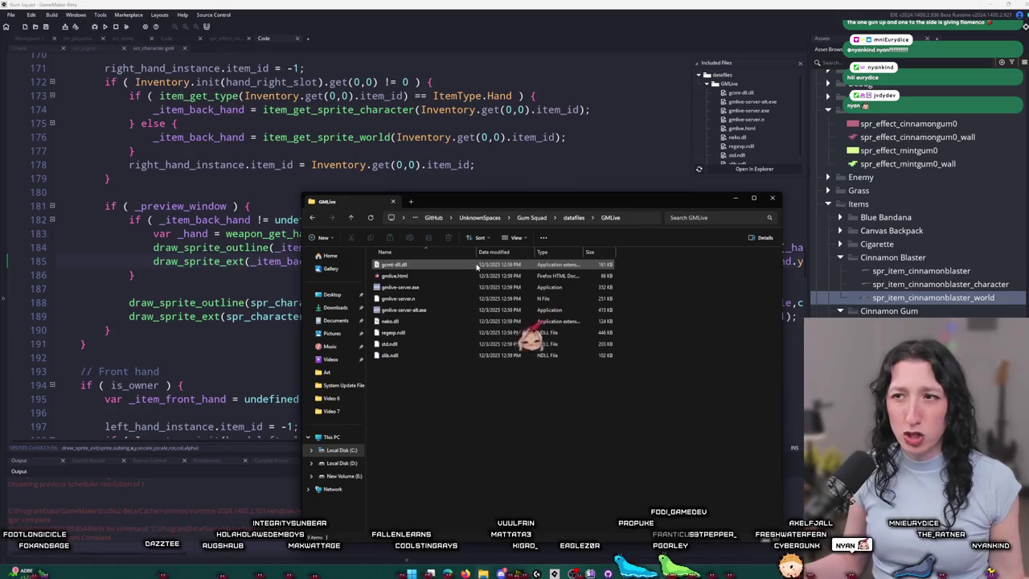
double_click(465, 285)
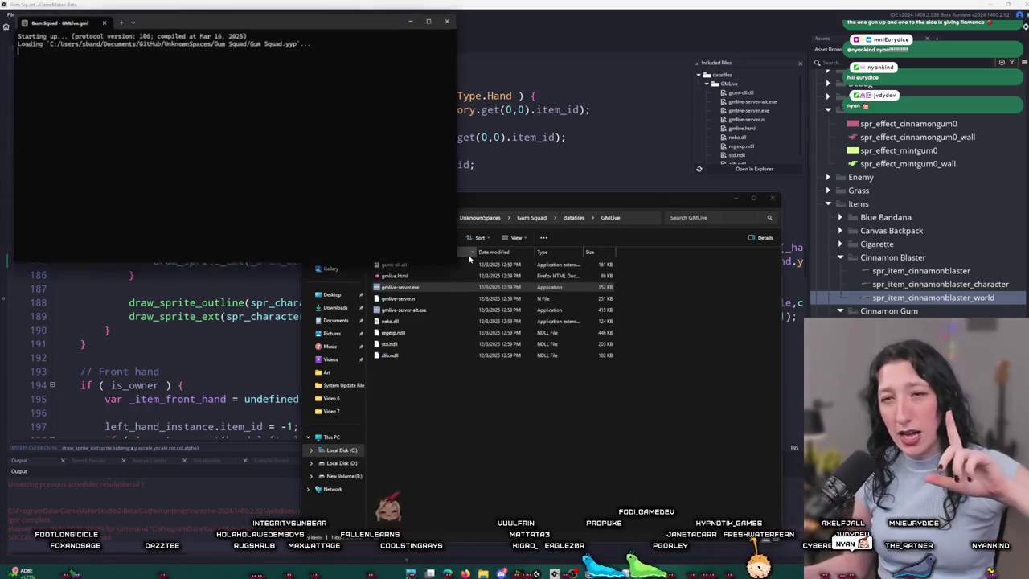
drag(201, 7, 1028, 58)
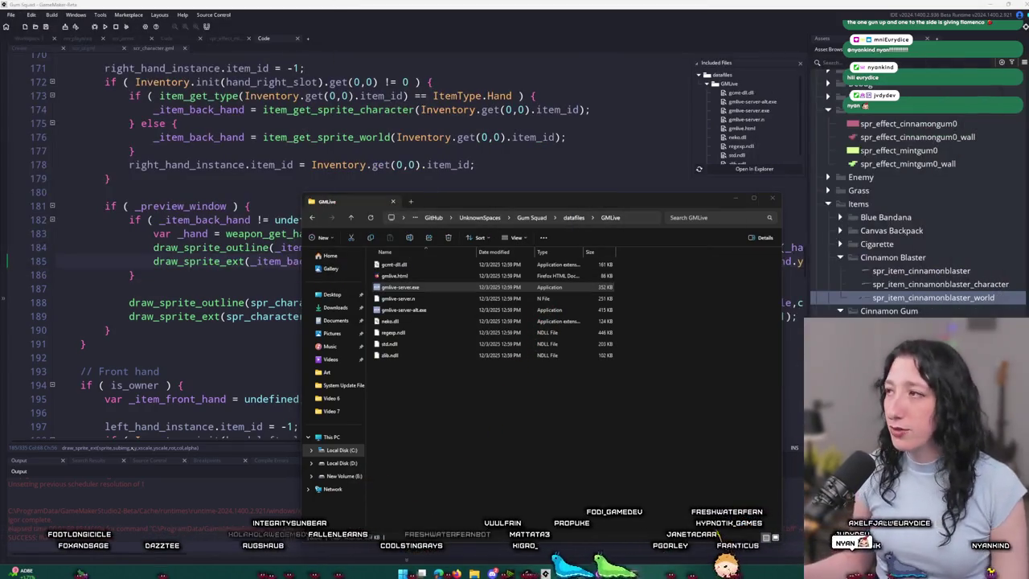
click(770, 198)
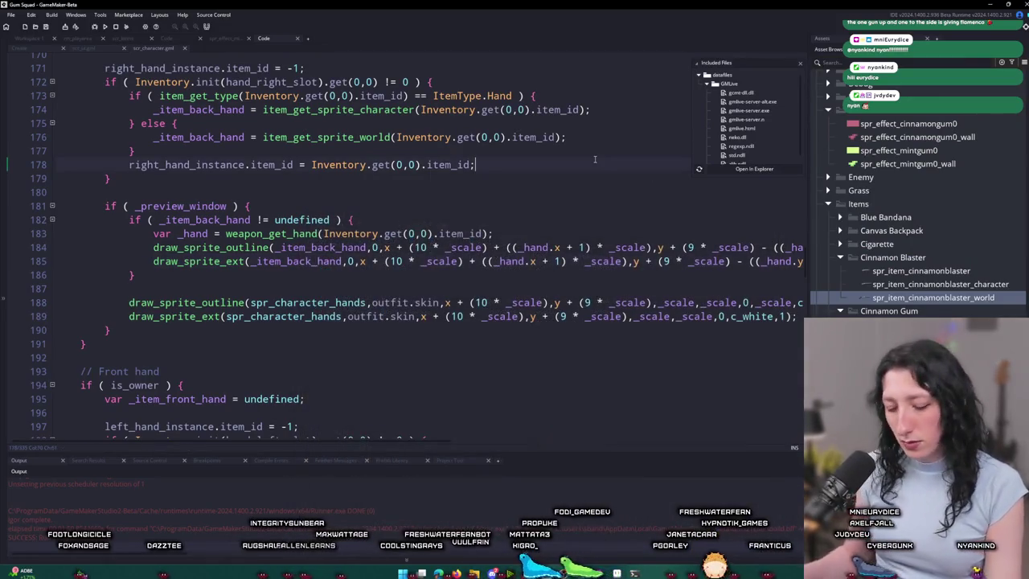
Step: Find obj_gmlive and open its Create event to confirm live_enabled is 1
key(ctrl+t)
text(obj_gmlive)
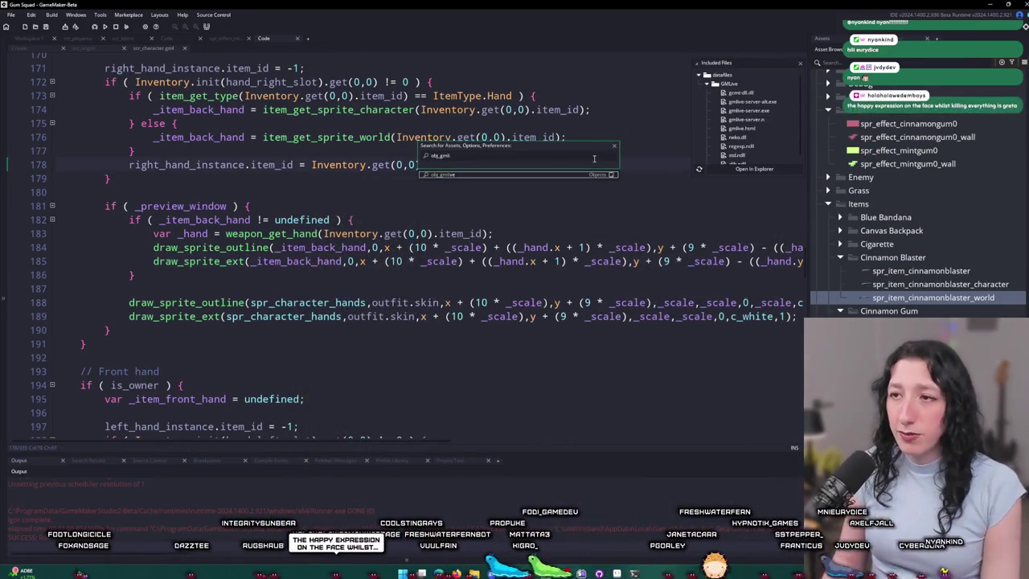
key(Return)
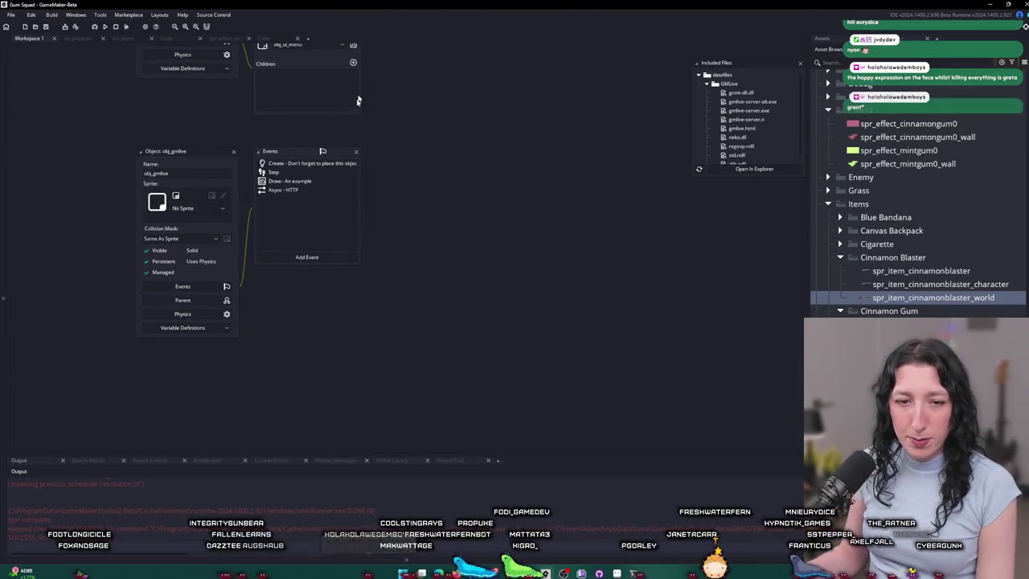
double_click(295, 164)
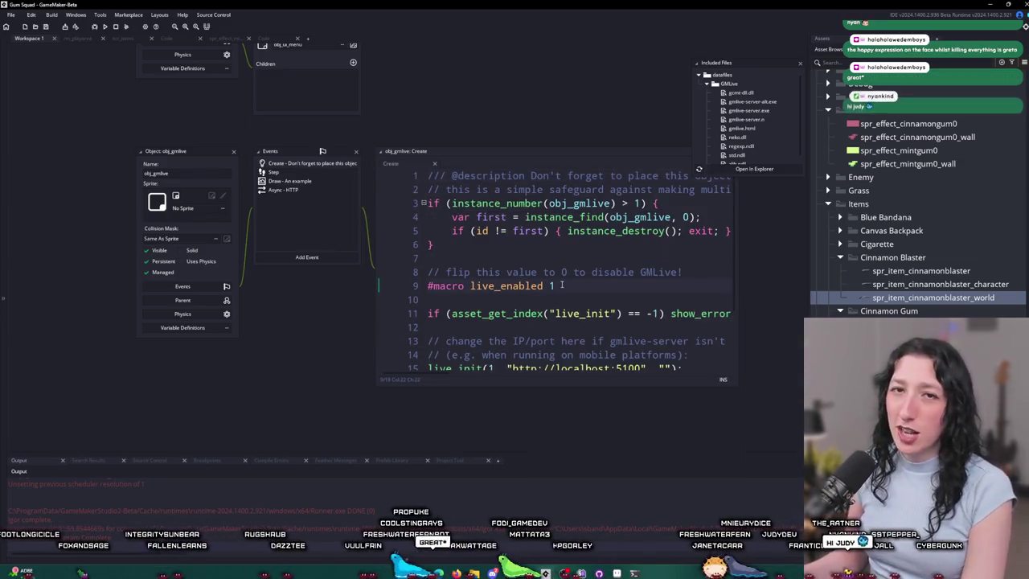
Step: Pan to obj_enemy_hand's End Step code and rebuild the game with F5
scroll(234, 151, down, 10)
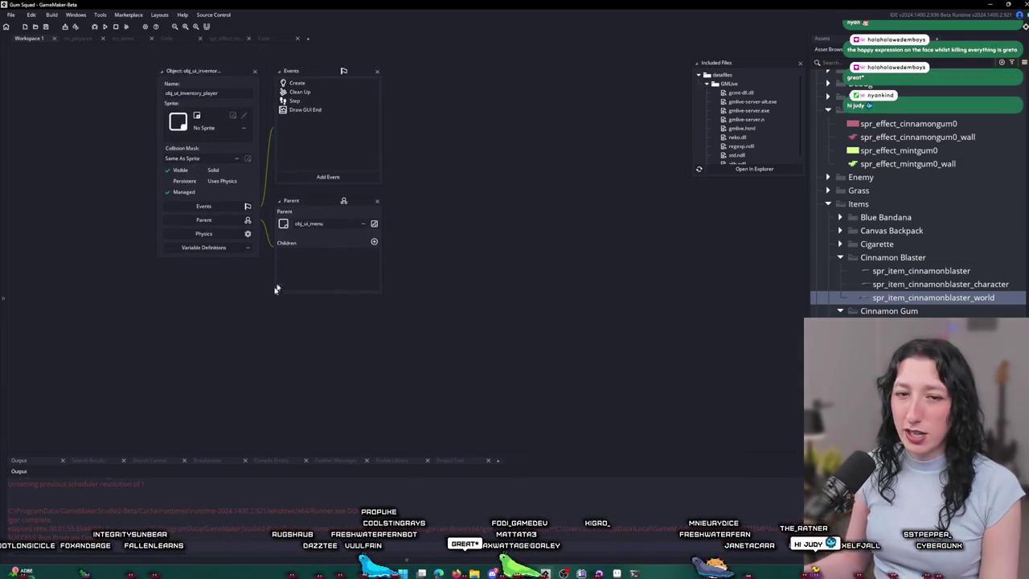
drag(312, 272, 313, 342)
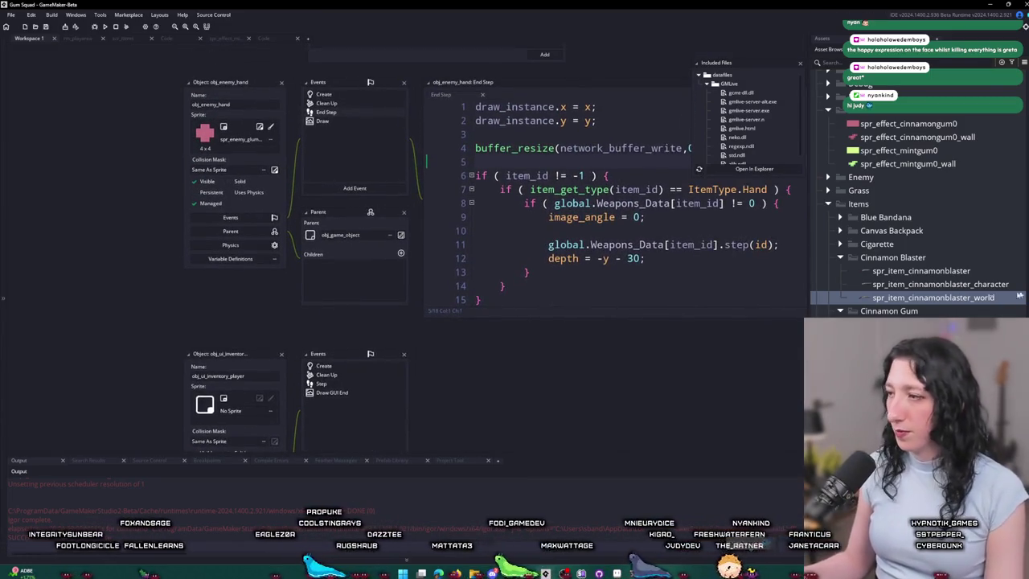
key(F5)
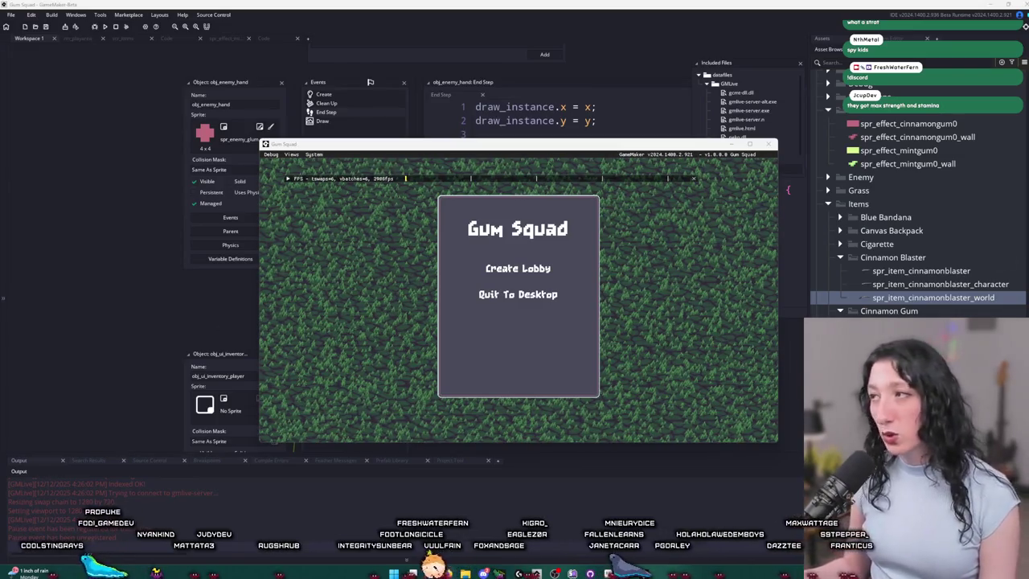
Step: Switch from the running Gum Squad game to Discord with Alt+Tab
key(alt+Tab)
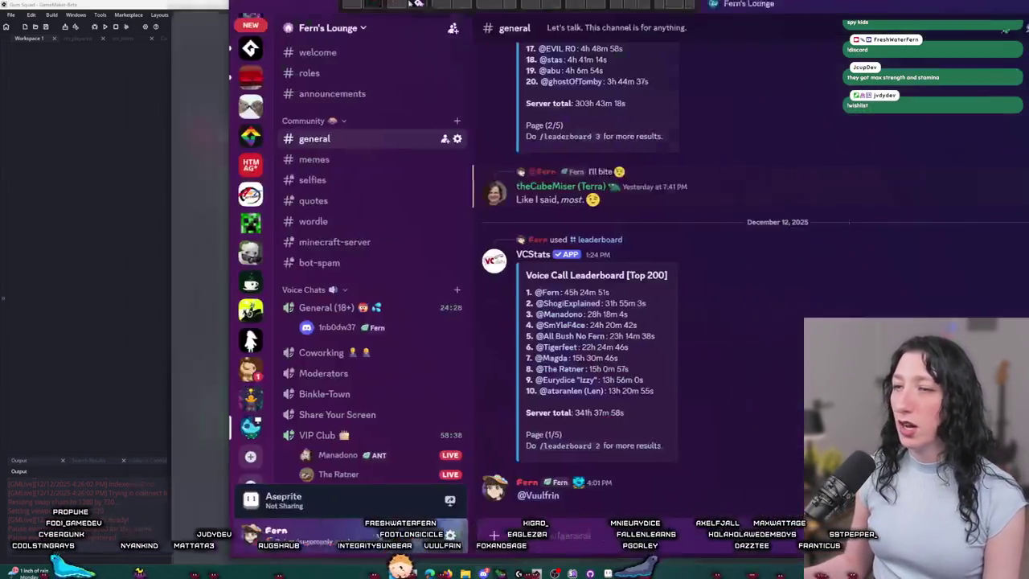
Step: Scroll the Discord server's channel sidebar, pausing on the VIP Club voice channel's live stream
scroll(113, 346, down, 3)
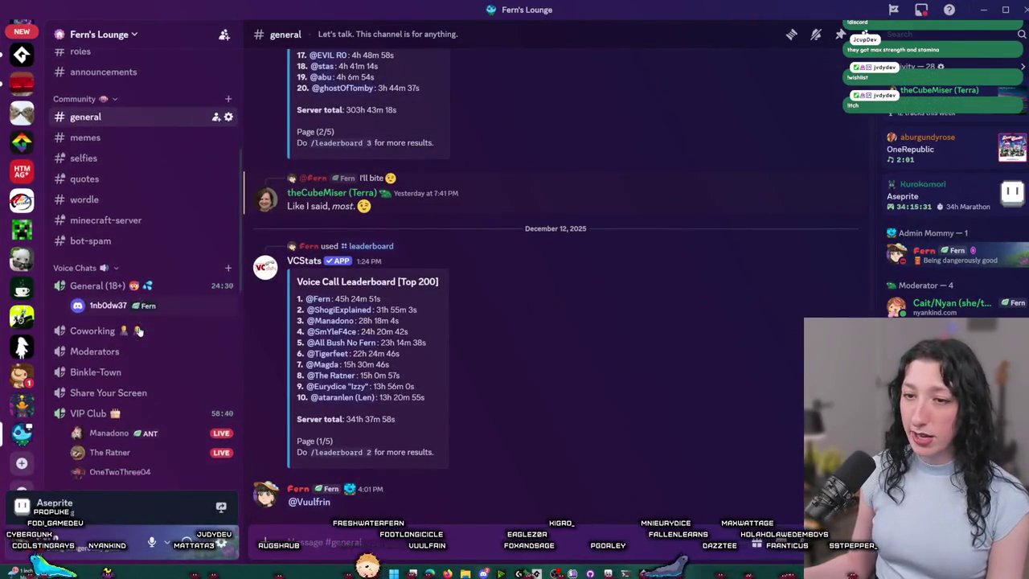
mouse_move(119, 374)
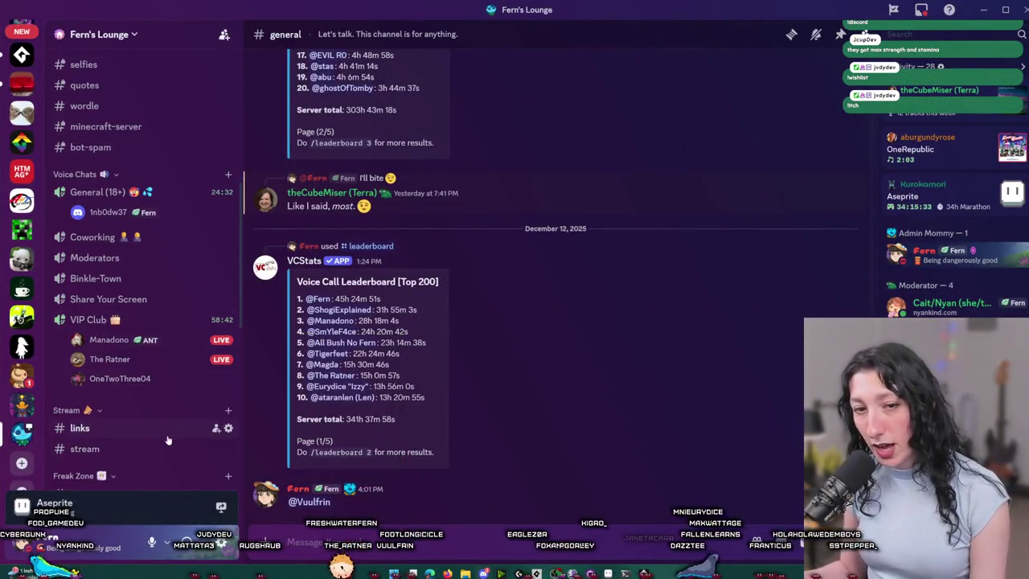
scroll(82, 276, up, 5)
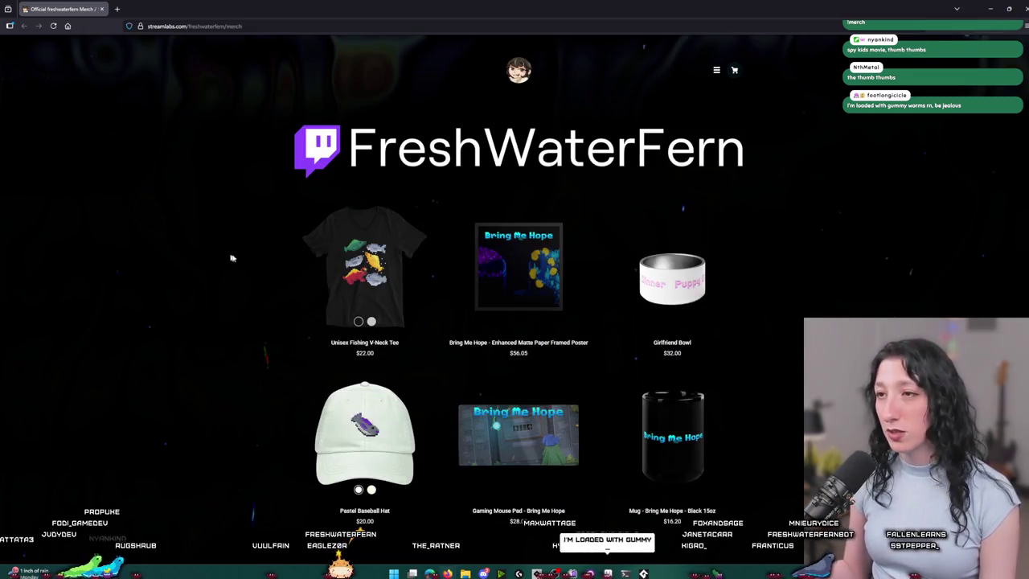
Step: View the Pastel Baseball Hat product page and its worn photo, then return to the listing
scroll(555, 223, down, 2)
scroll(539, 241, up, 1)
scroll(368, 285, down, 2)
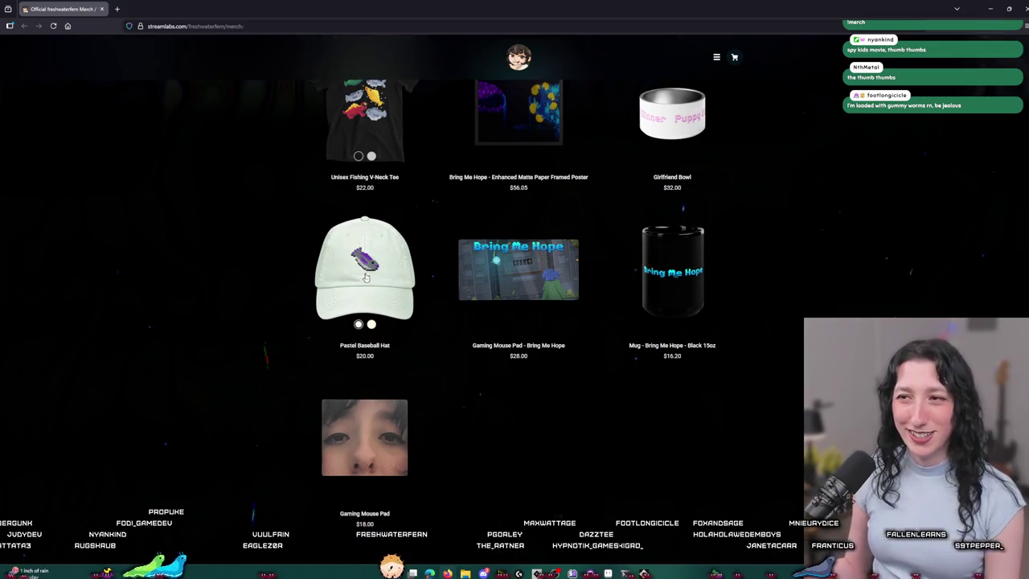
click(365, 277)
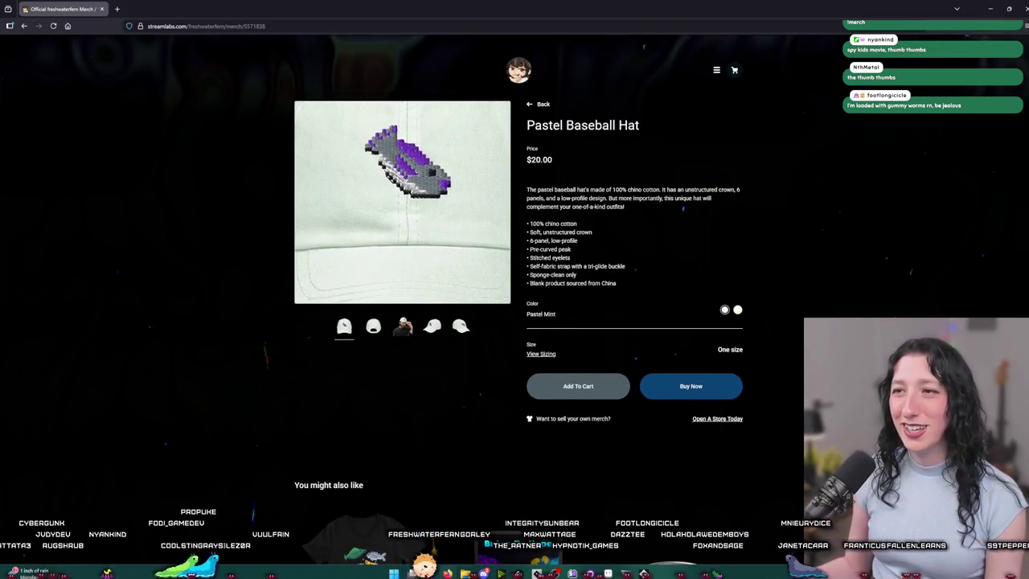
click(404, 325)
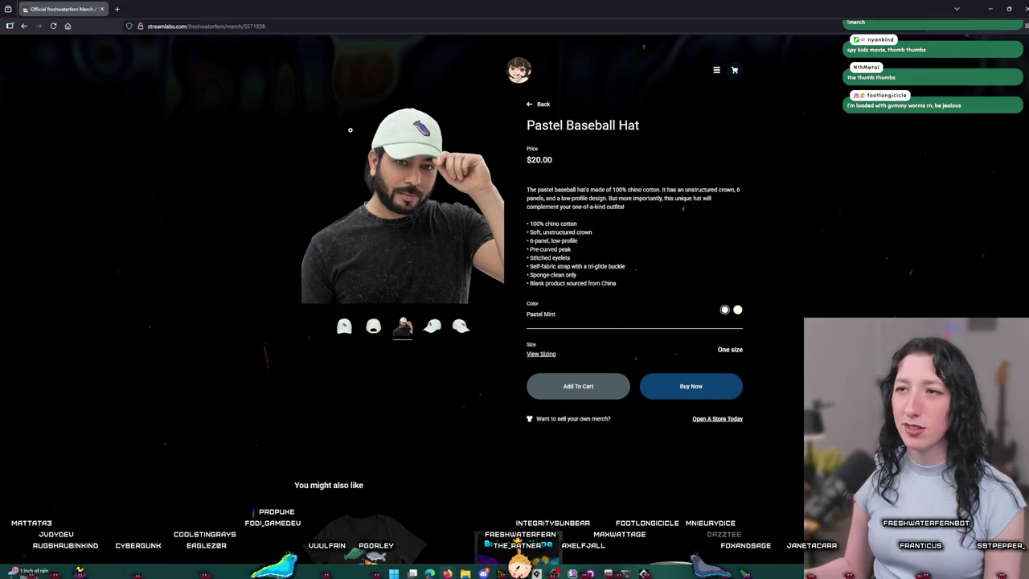
click(24, 26)
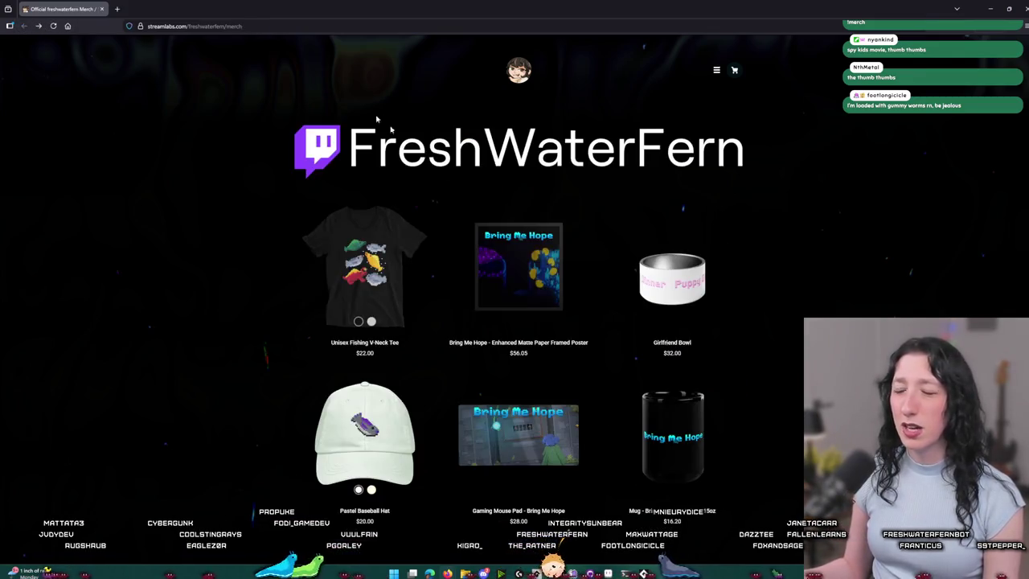
Step: Check the Gaming Mouse Pad product page and go back to the merch listing
scroll(379, 479, down, 5)
scroll(379, 479, up, 2)
scroll(378, 479, down, 3)
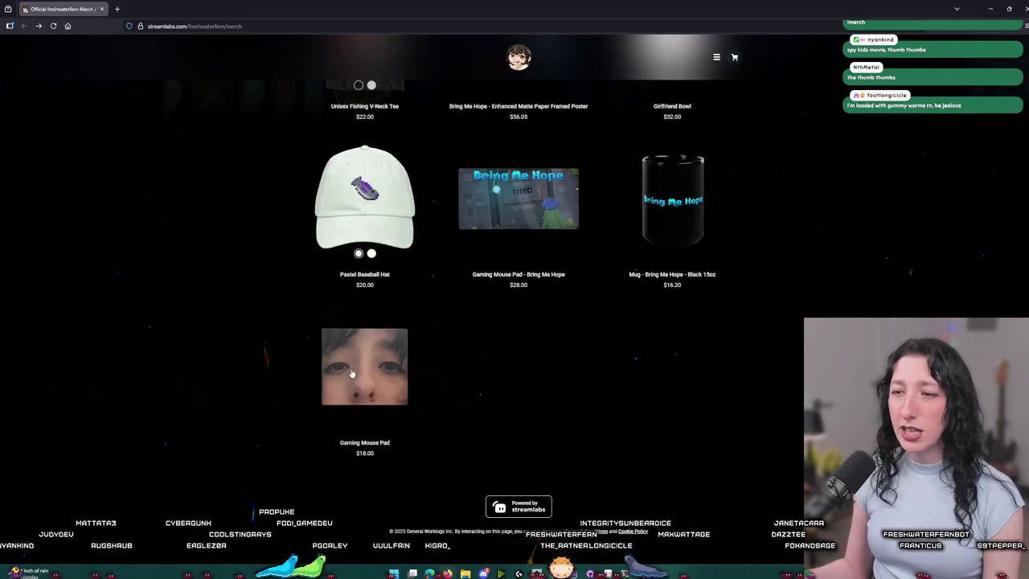
click(474, 193)
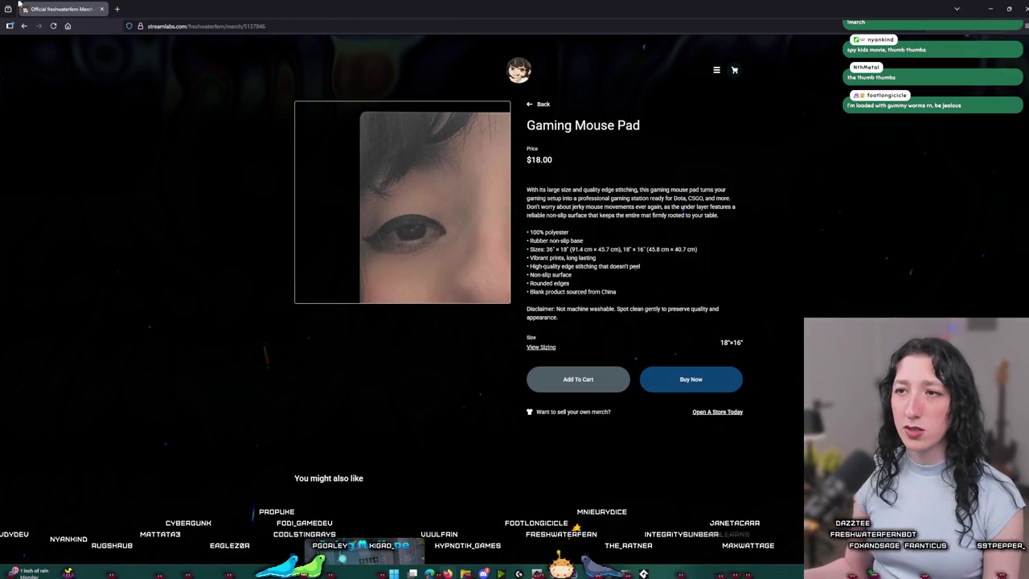
click(24, 27)
Step: Open the Girlfriend Bowl product page and flip through its photos
scroll(712, 374, down, 2)
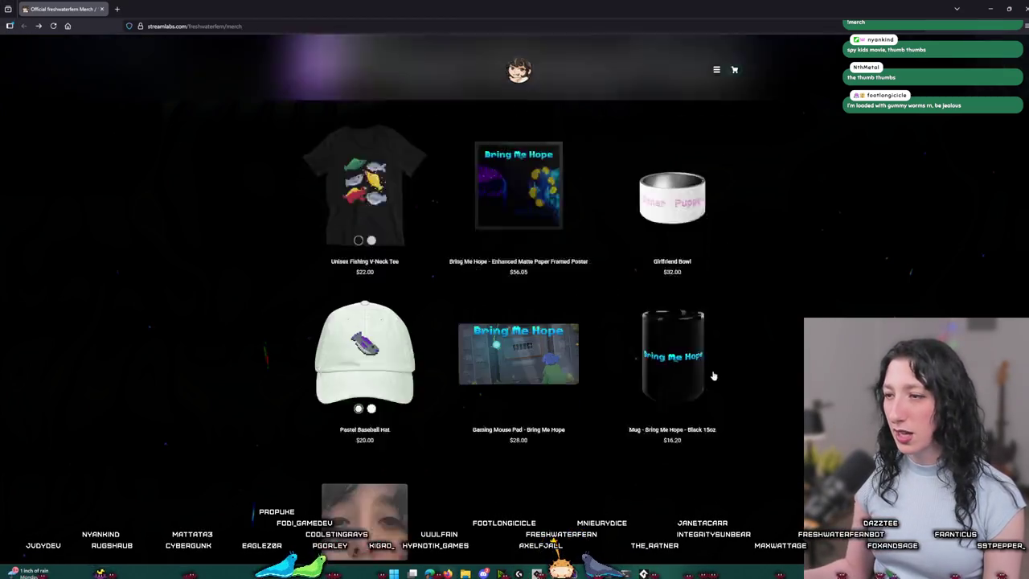
scroll(531, 372, up, 1)
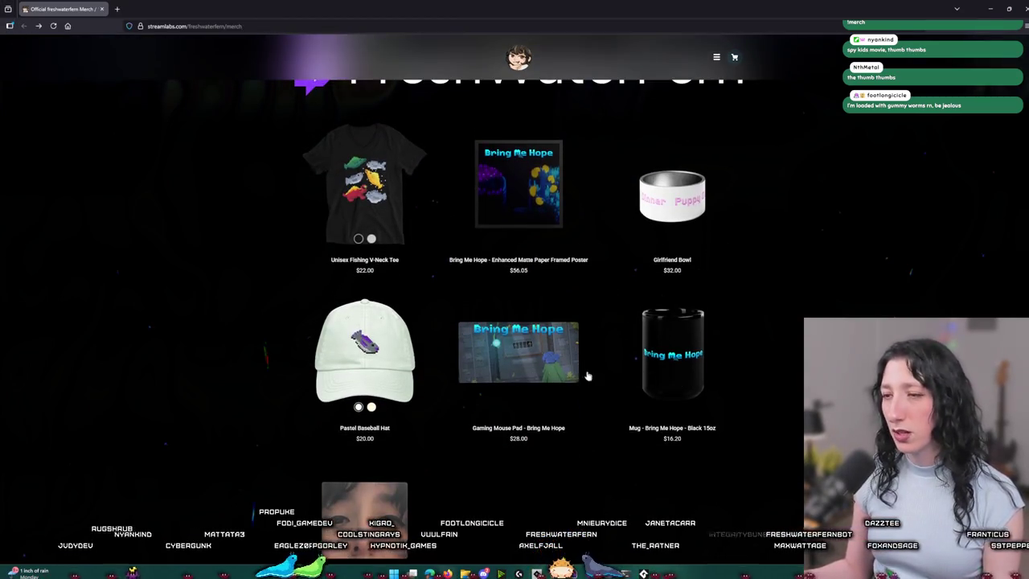
click(682, 245)
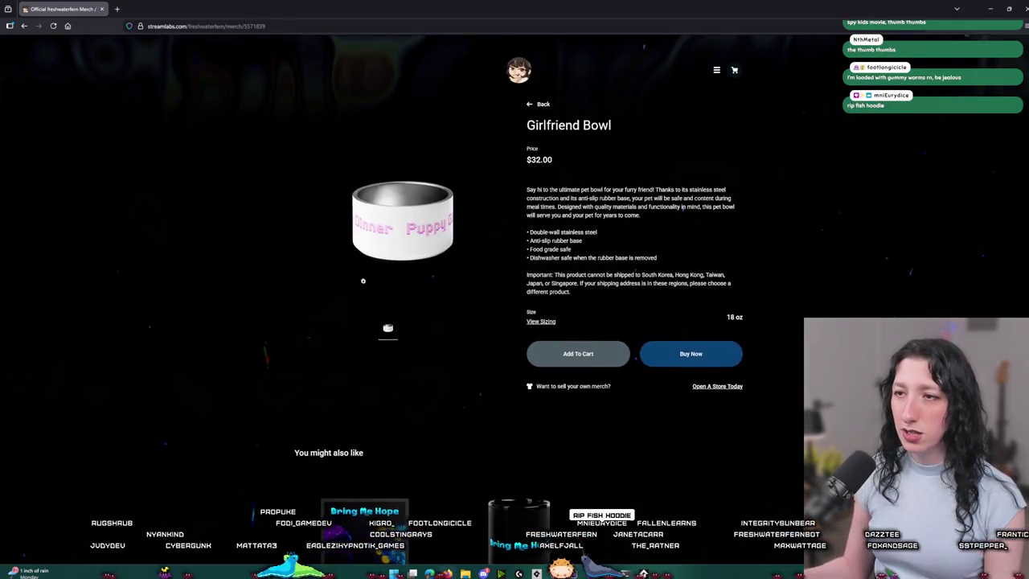
click(411, 339)
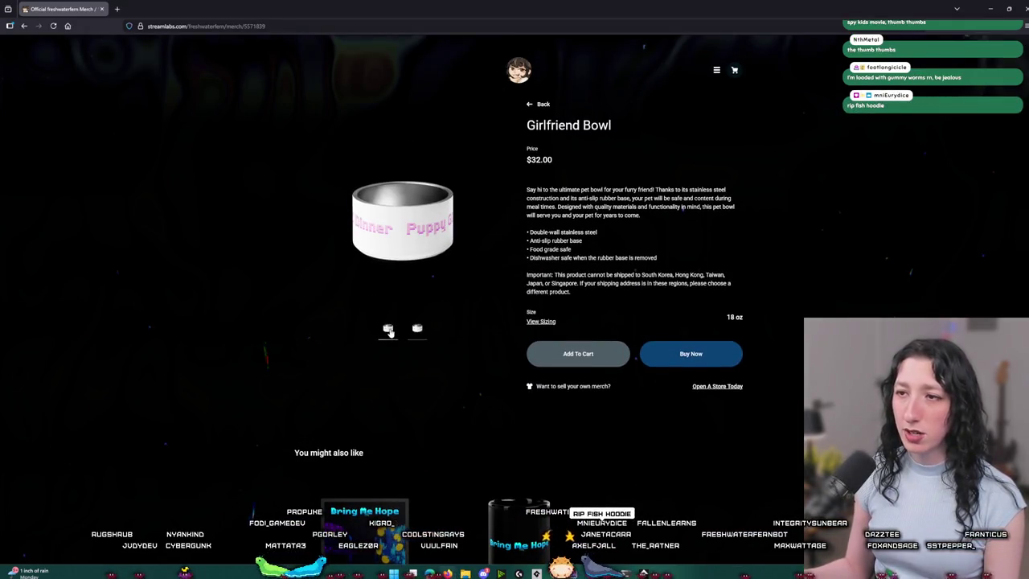
click(390, 330)
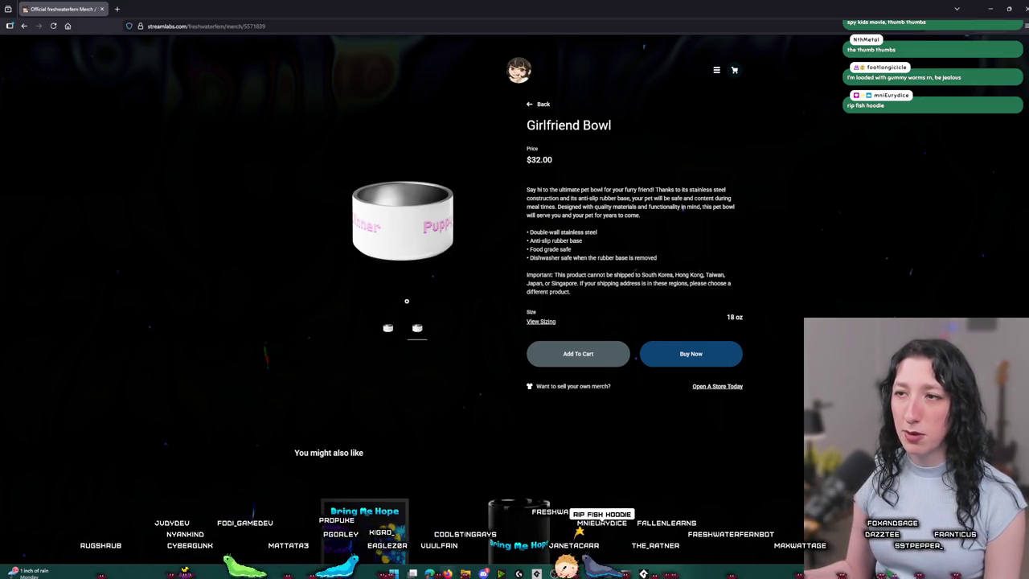
click(389, 330)
click(415, 330)
click(390, 330)
click(24, 26)
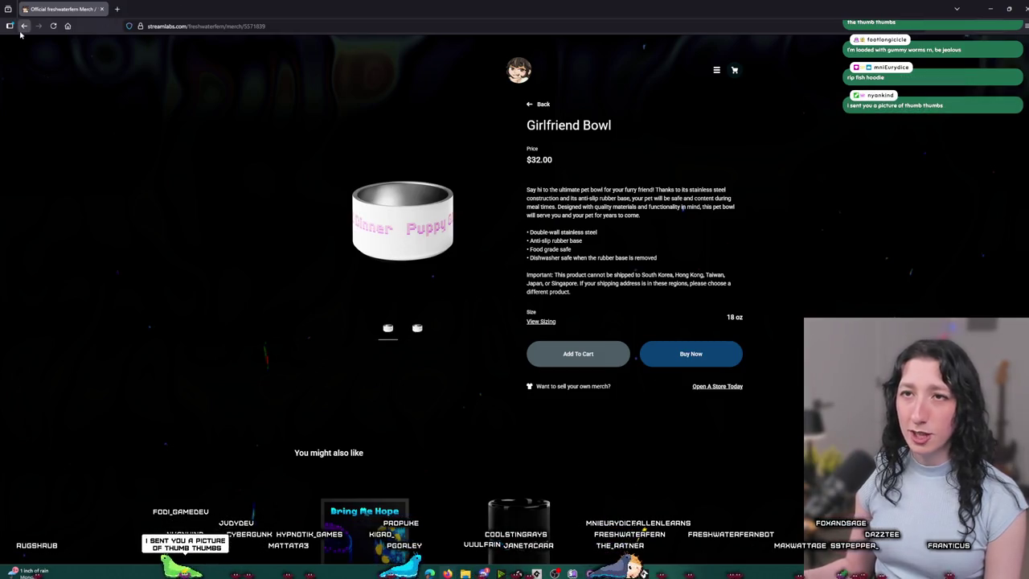
Step: Look at the Bring Me Hope framed poster, then the Bring Me Hope gaming mouse pad page
scroll(522, 241, down, 2)
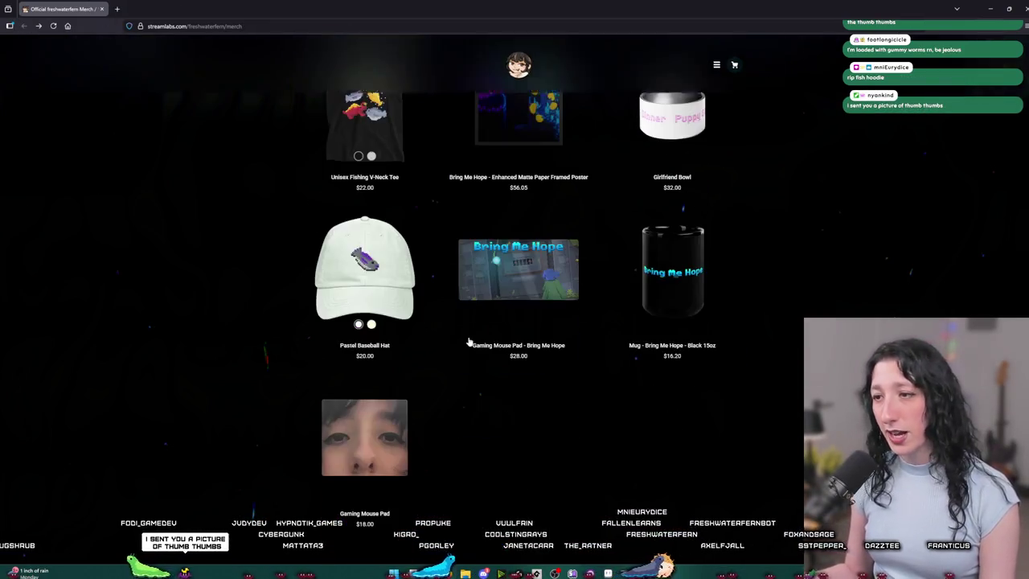
scroll(522, 242, up, 2)
click(521, 229)
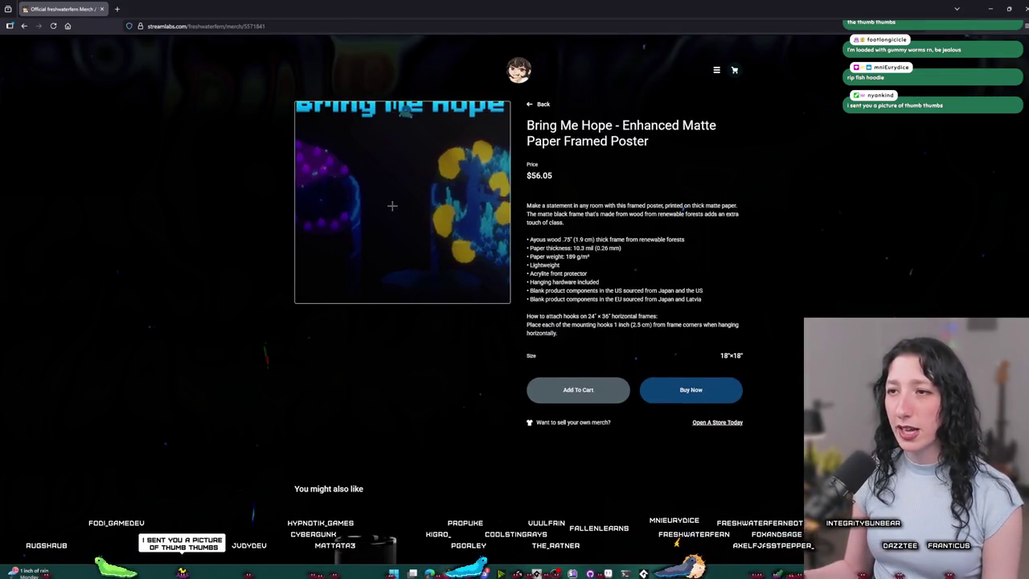
click(539, 103)
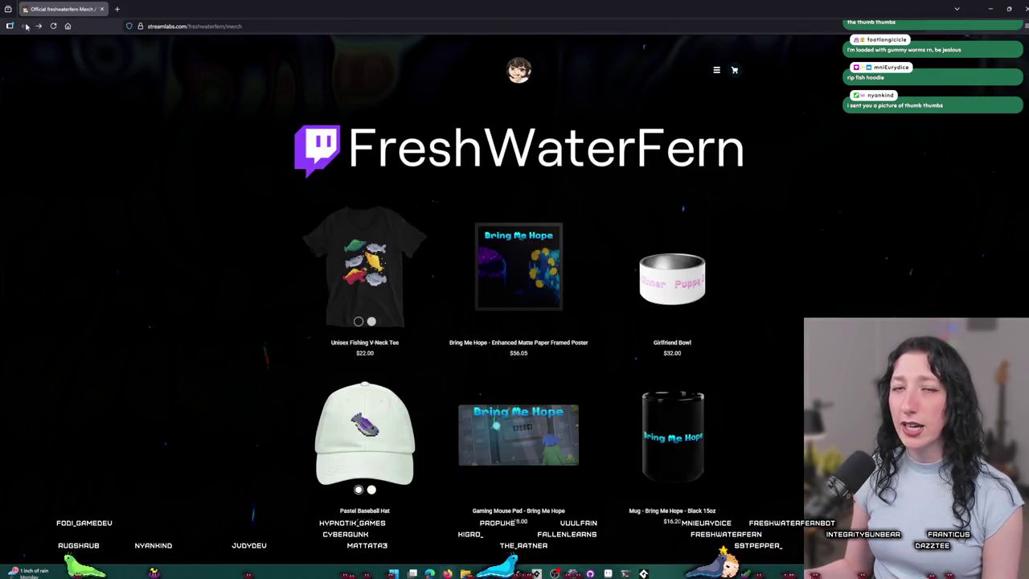
scroll(515, 333, down, 2)
click(514, 333)
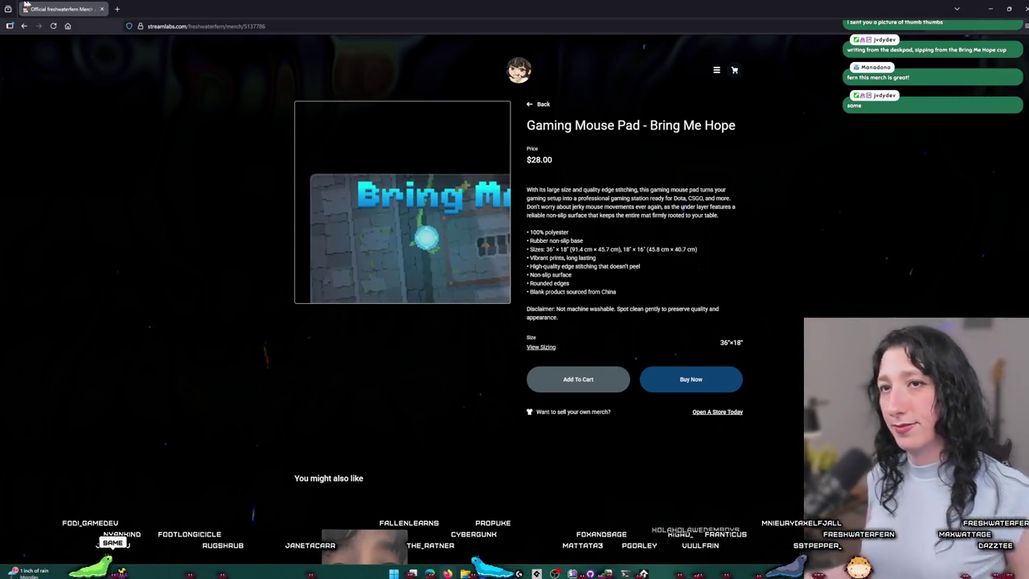
key(alt+Tab)
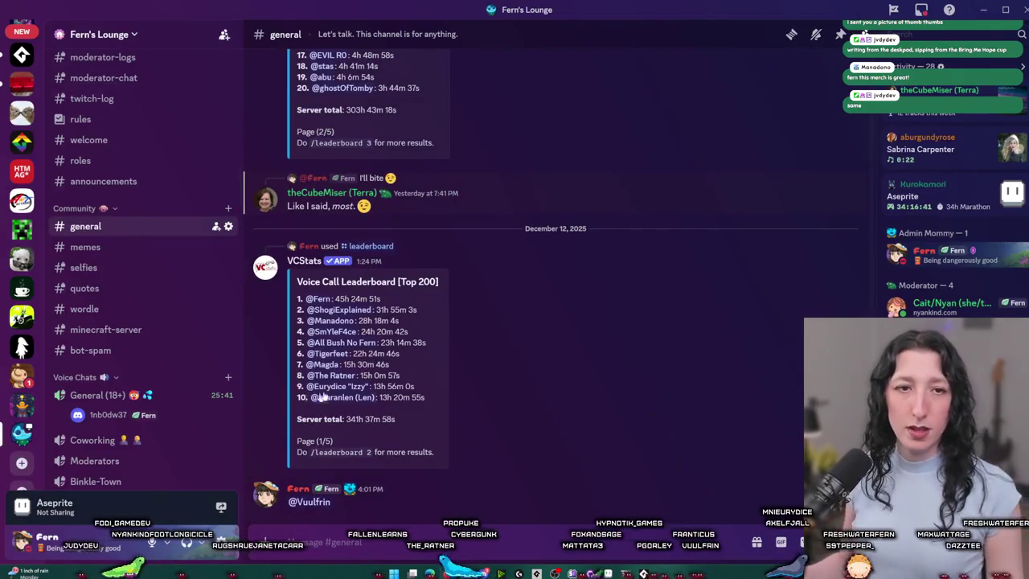
Step: View the thumb-people image shared in Discord, then close its browser tab
key(alt+Tab)
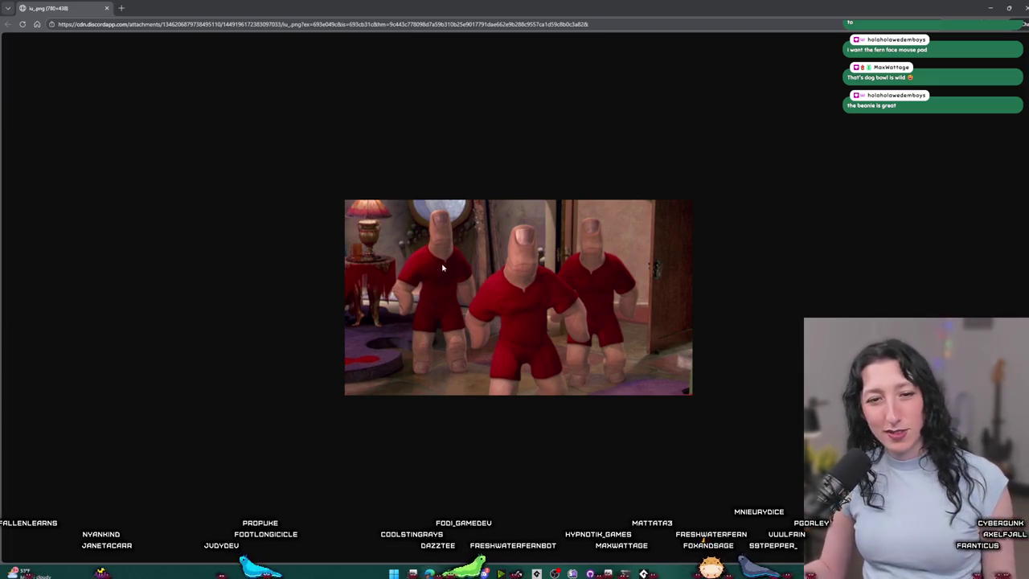
middle_click(69, 4)
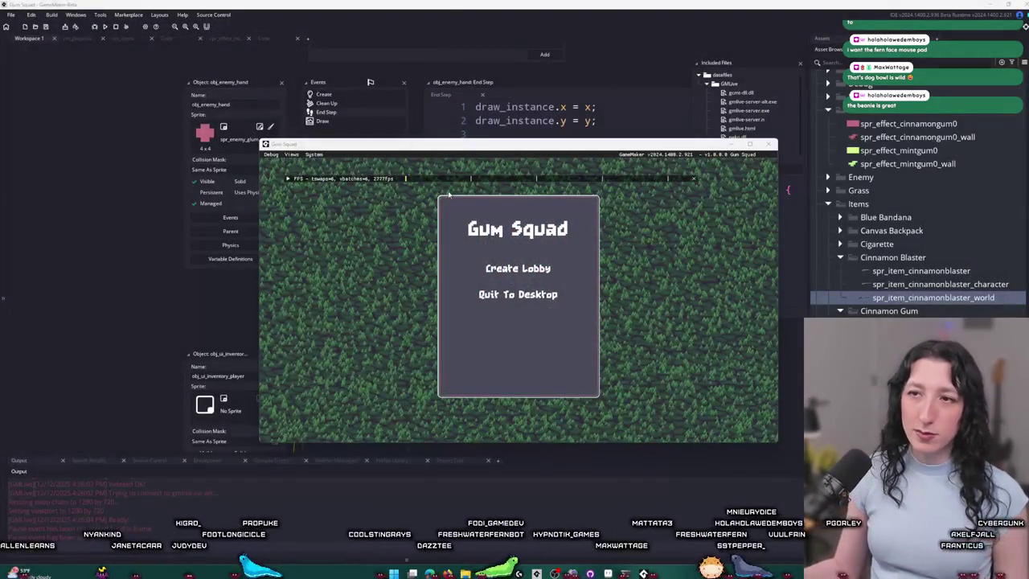
Step: Maximize the game window, create a lobby, and walk the character up-left into the grey room
double_click(454, 146)
click(515, 233)
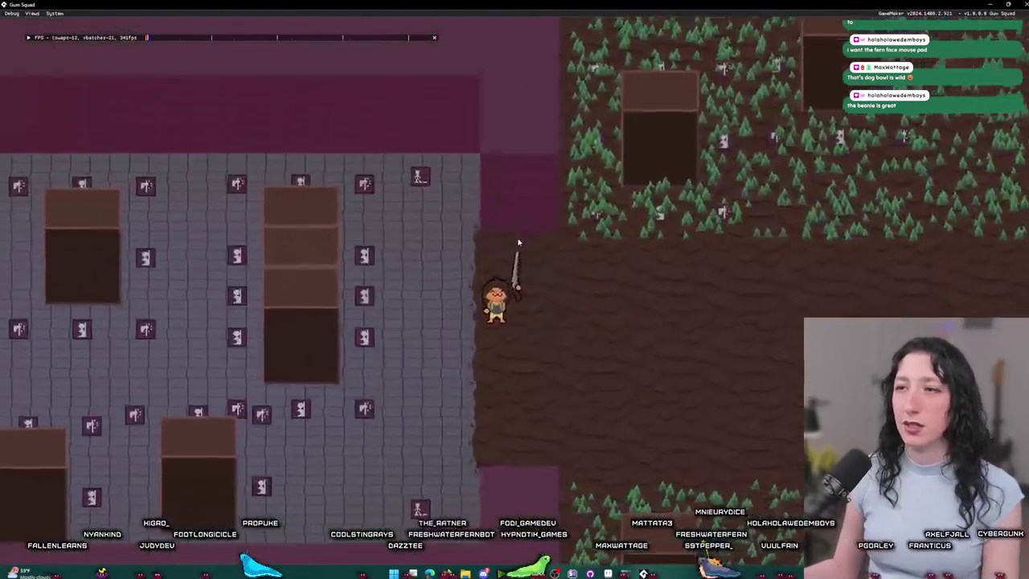
key(w)
key(a)
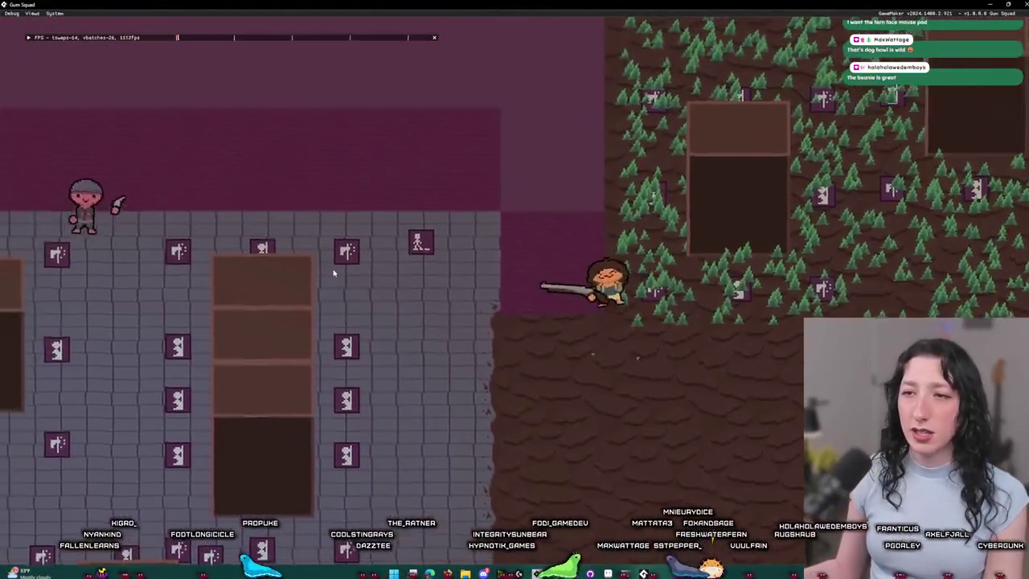
key(a)
key(w)
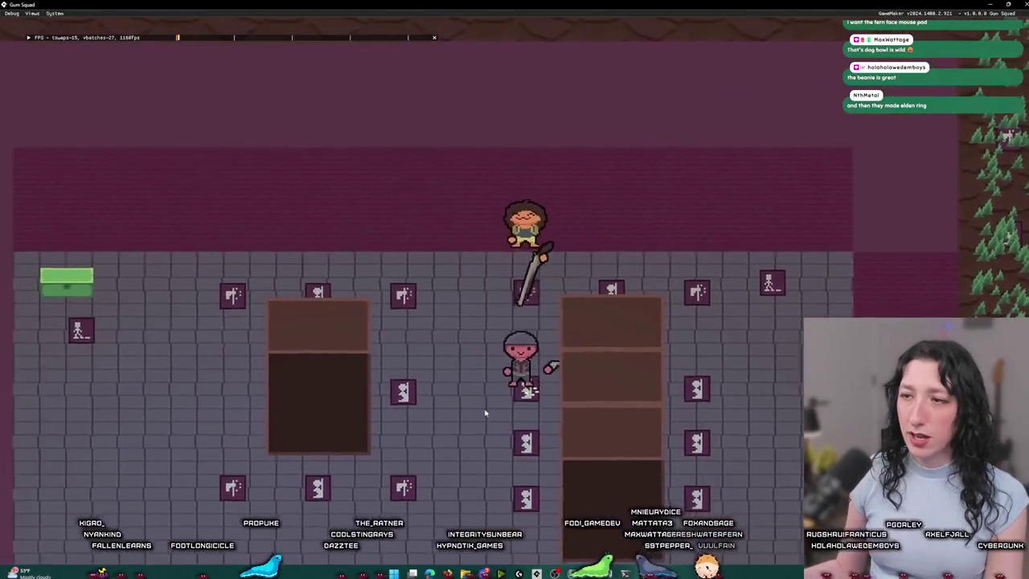
Step: Walk the character down through the room, onto the dirt, and through the pine forest
key(s)
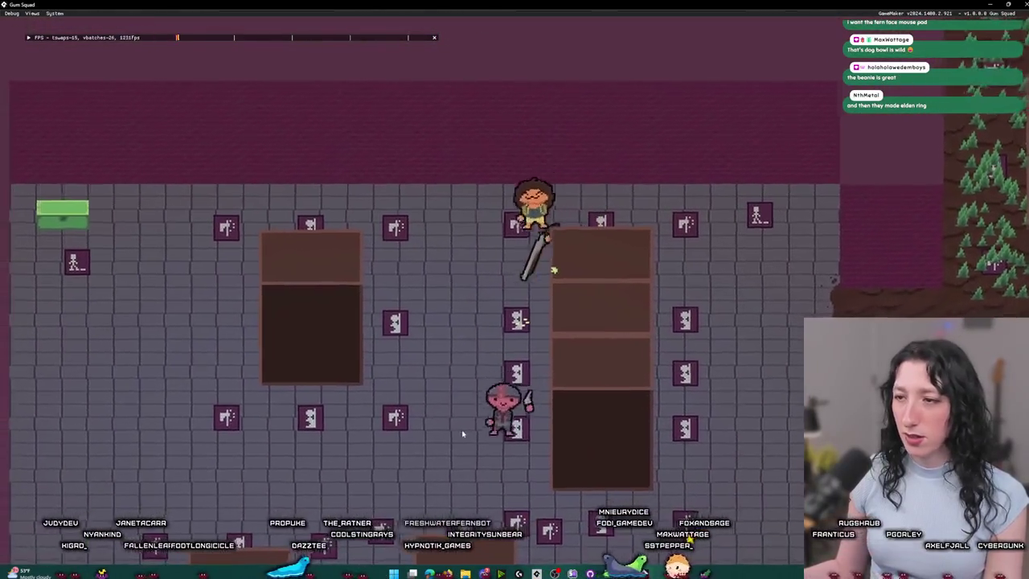
key(d)
key(s)
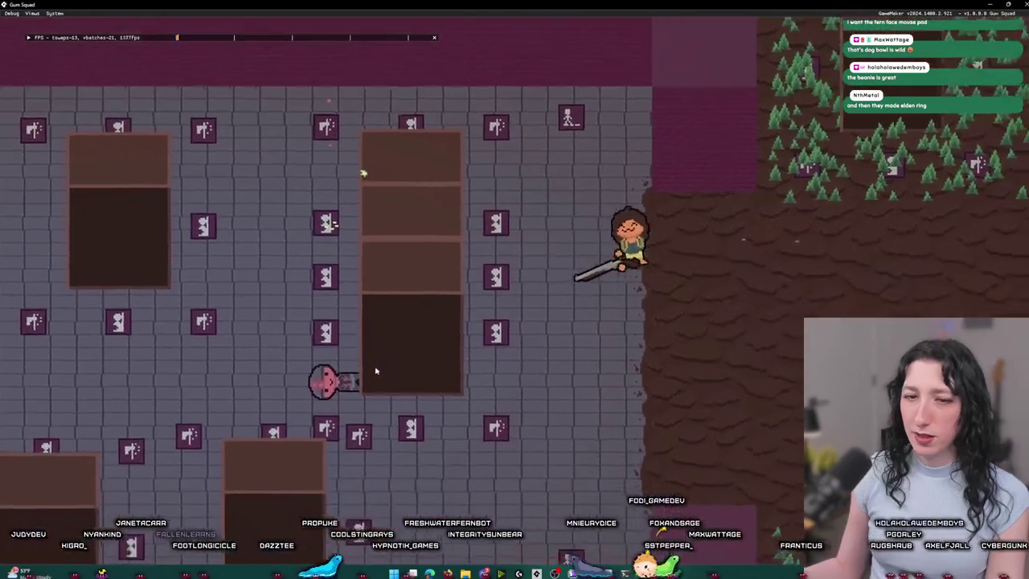
key(w)
key(d)
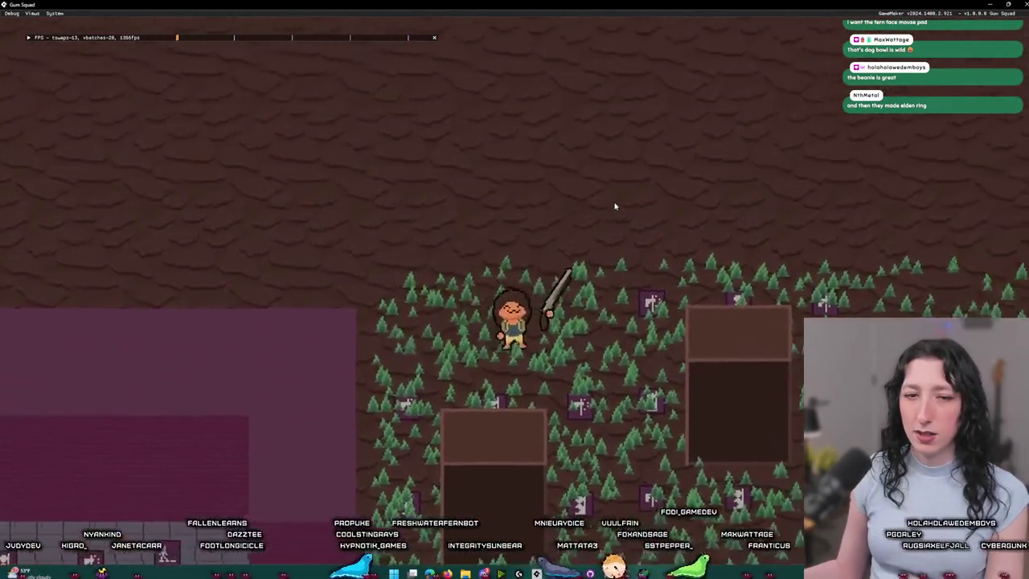
key(w)
key(d)
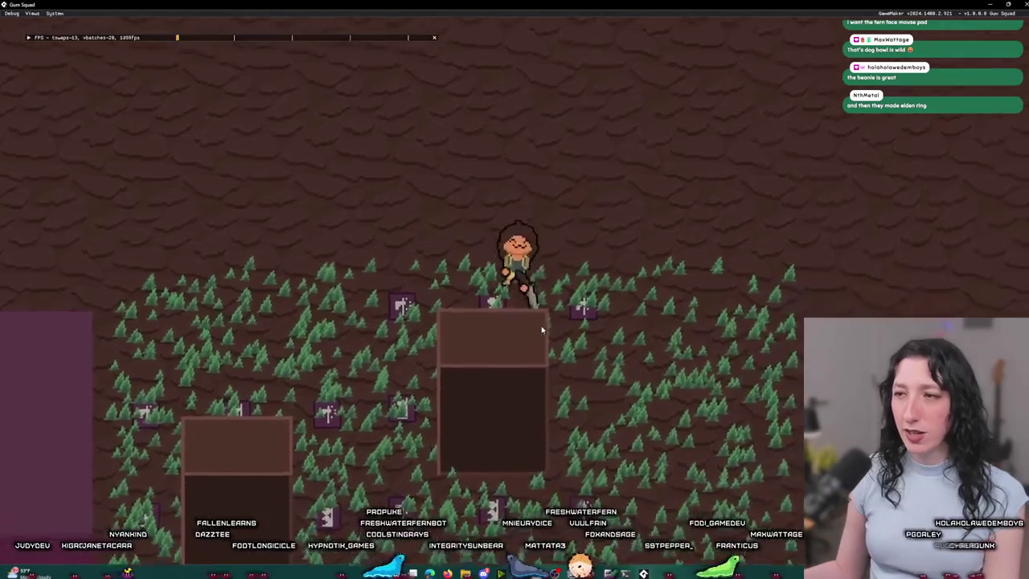
key(a)
key(s)
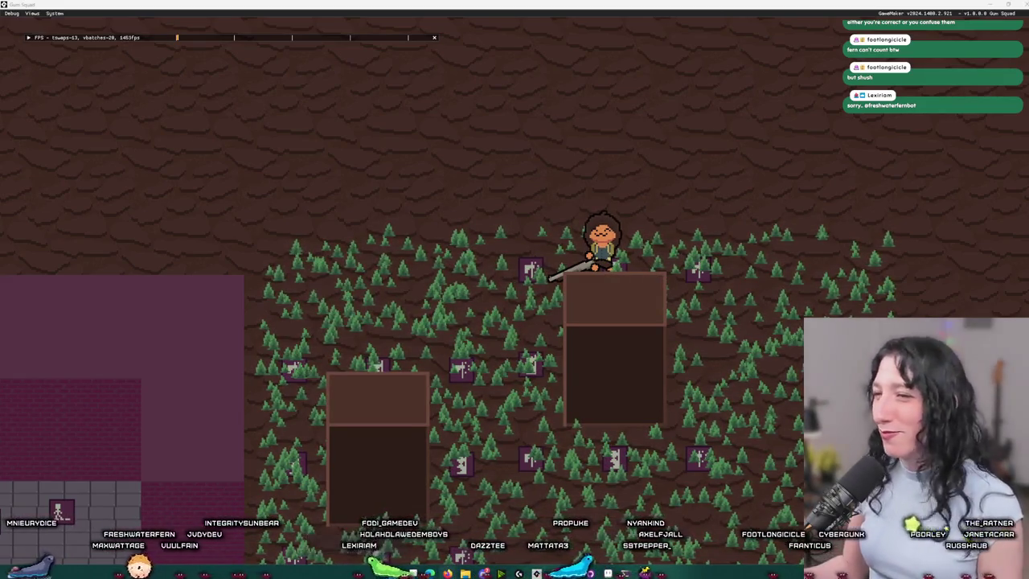
Step: Open the in-game inventory, restore the game to a small window, and bring the IDE forward
key(i)
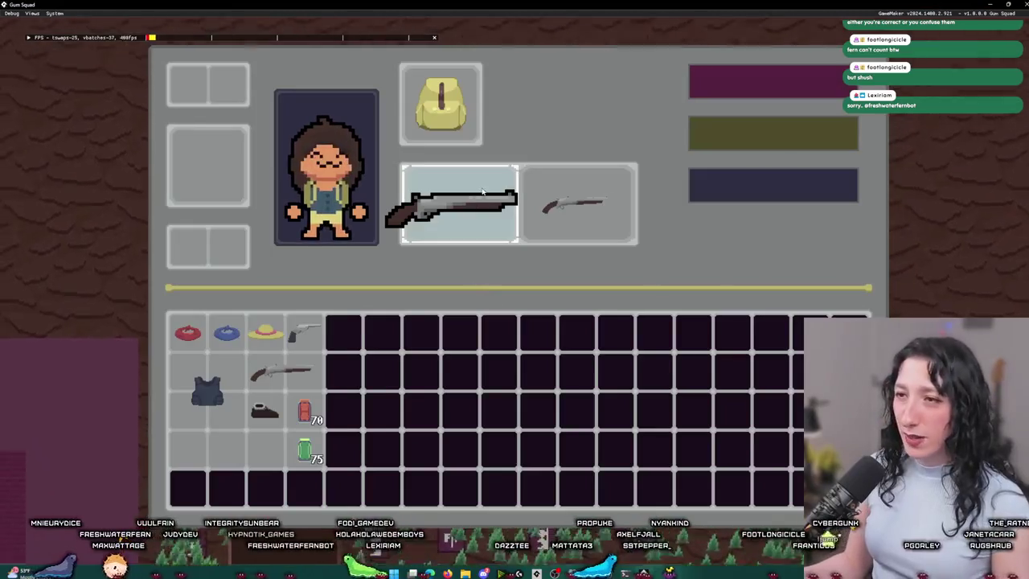
mouse_move(412, 5)
mouse_down()
mouse_move(413, 147)
mouse_move(54, 150)
mouse_move(423, 129)
mouse_move(573, 74)
mouse_up()
click(394, 402)
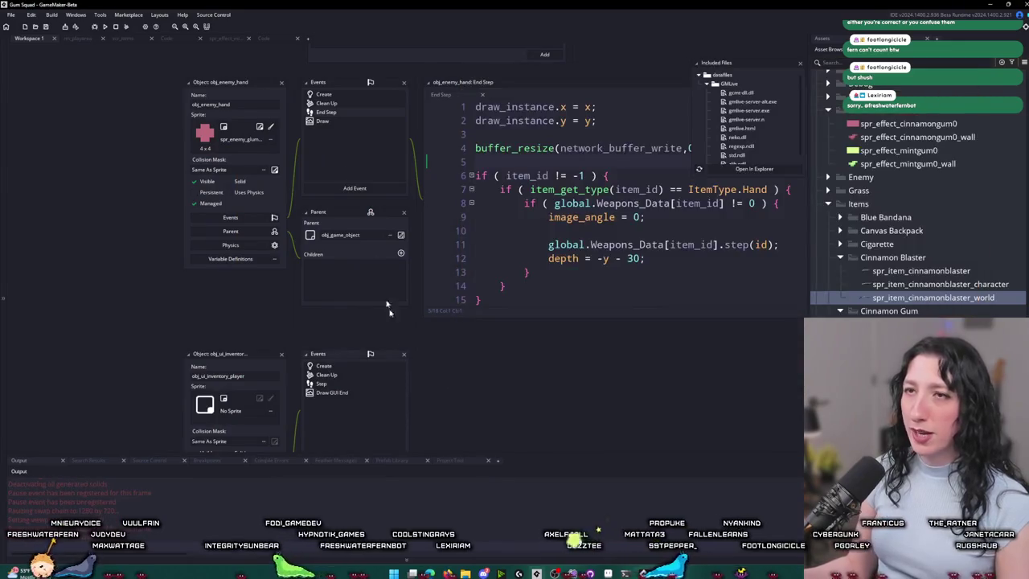
Step: Show the hand-drawing script and jump to the weapon_get_hand function definition
click(266, 38)
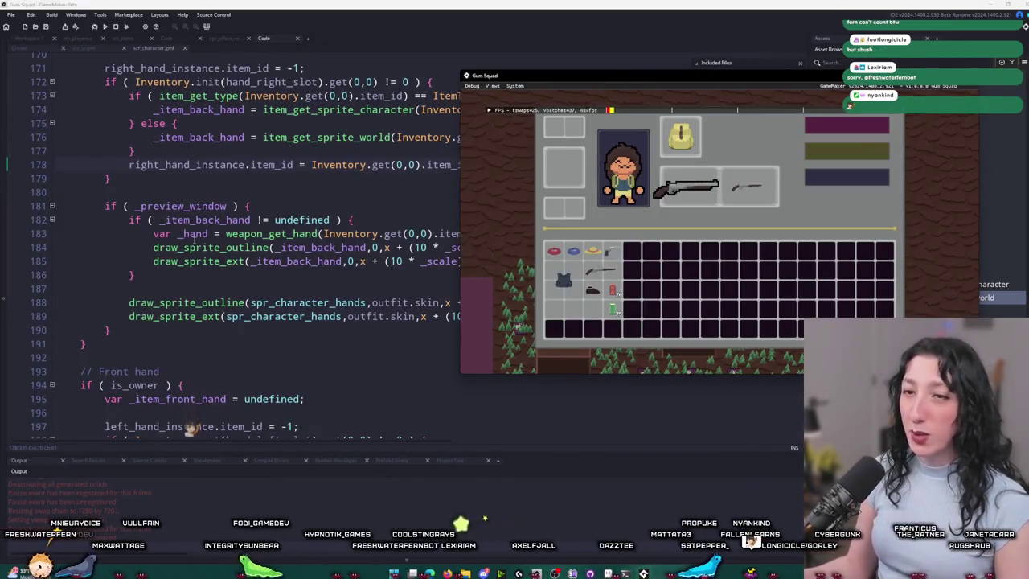
click(197, 265)
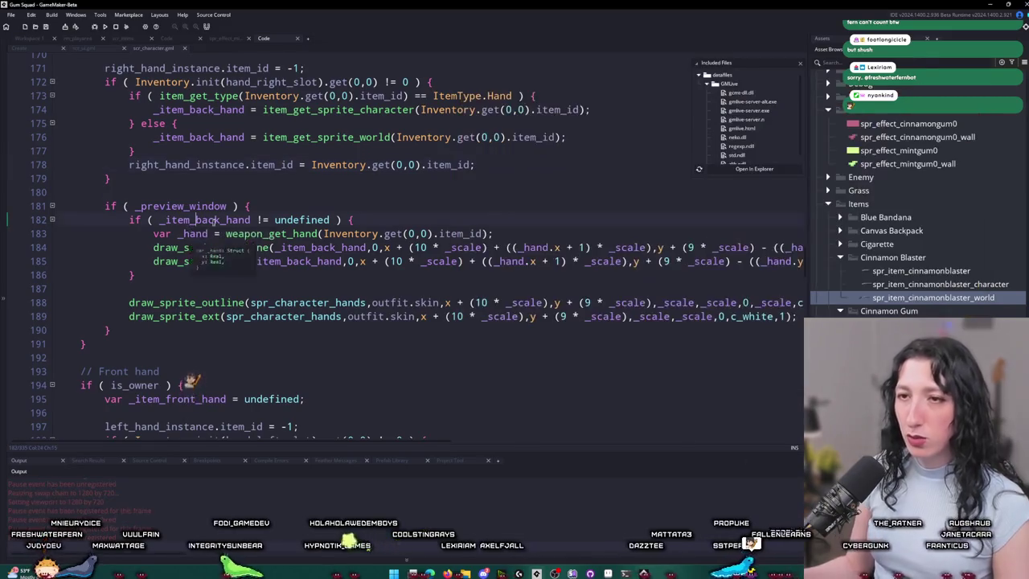
scroll(314, 276, up, 2)
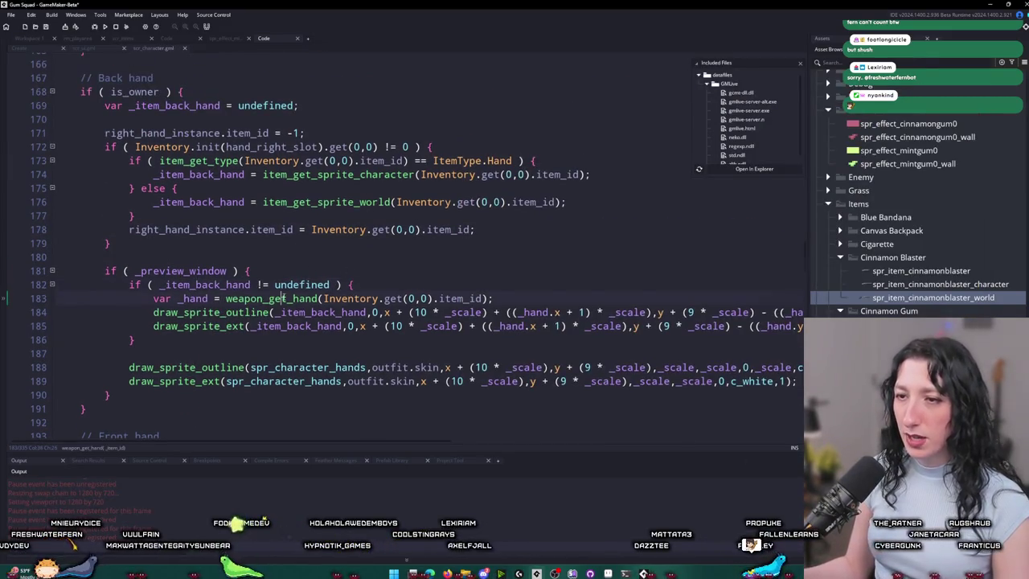
middle_click(284, 297)
scroll(185, 257, down, 1)
scroll(176, 246, down, 2)
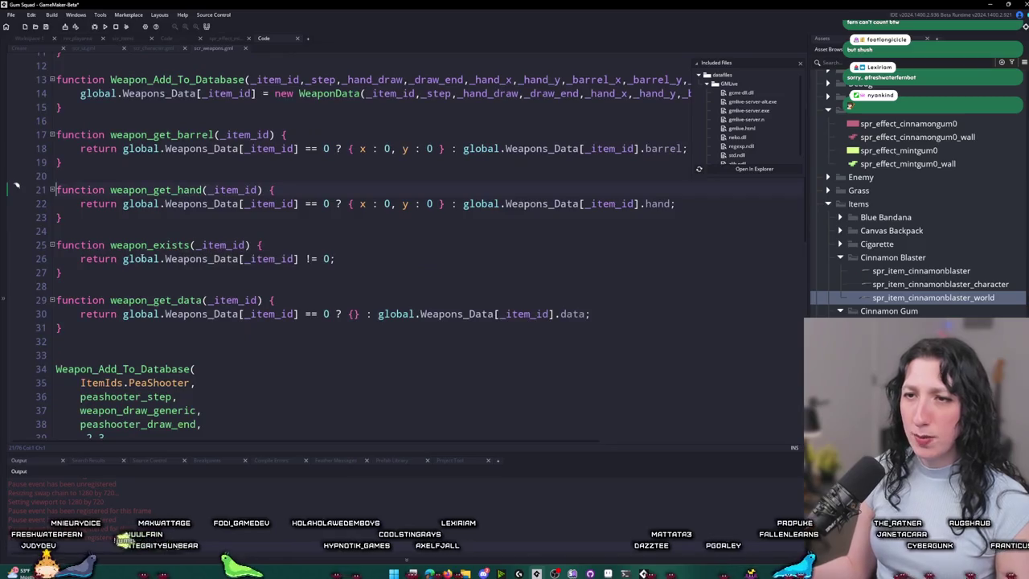
Step: Back in scr_ui, highlight the _hand uses and search assets for 'weapon_p'
click(85, 49)
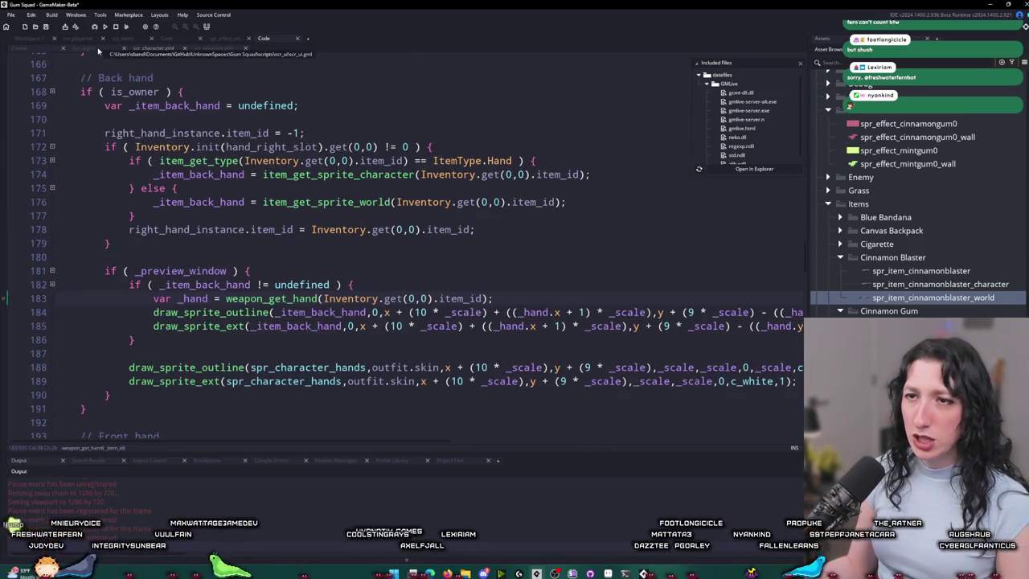
click(193, 299)
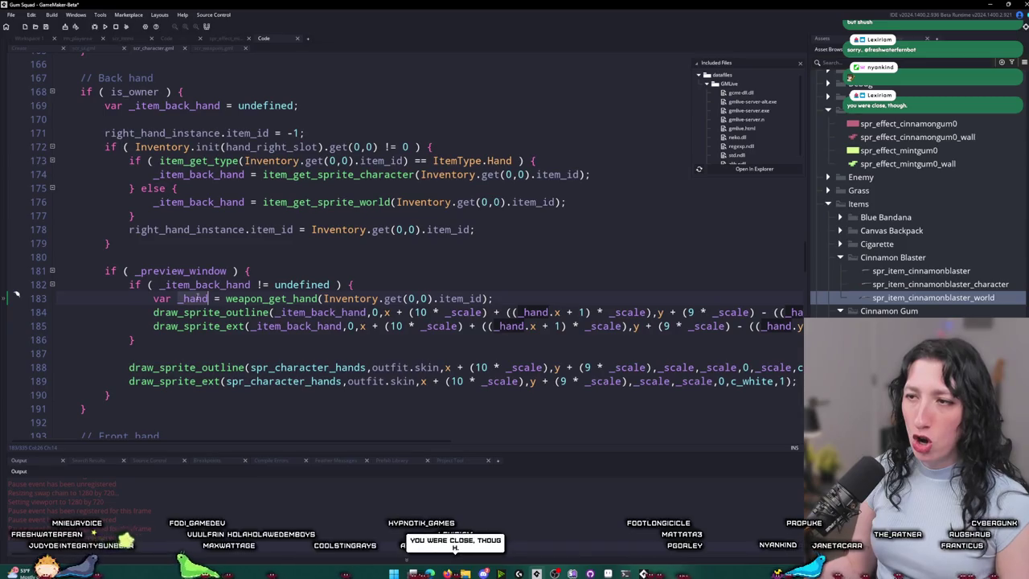
click(496, 312)
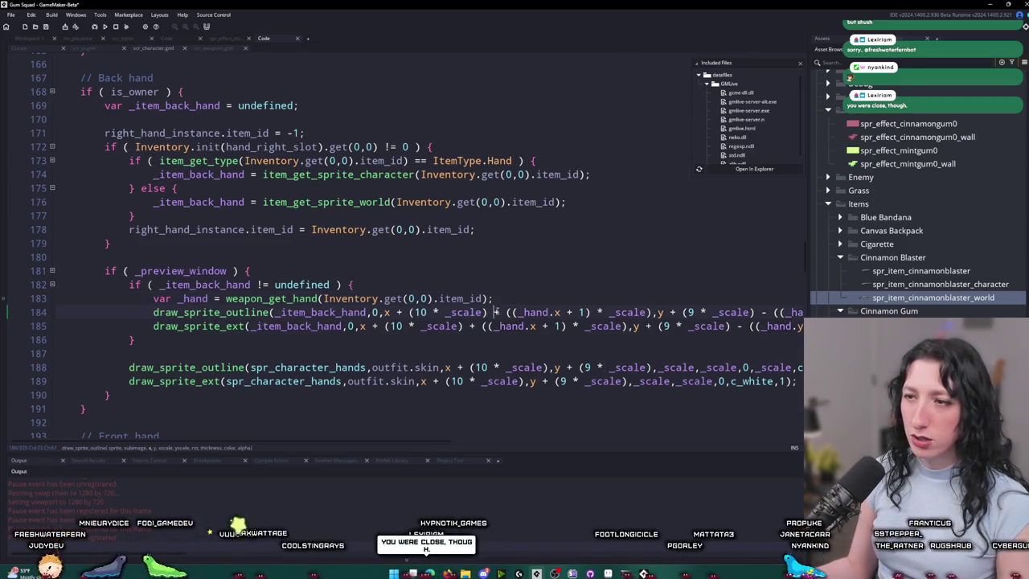
key(ctrl+t)
text(weapon)
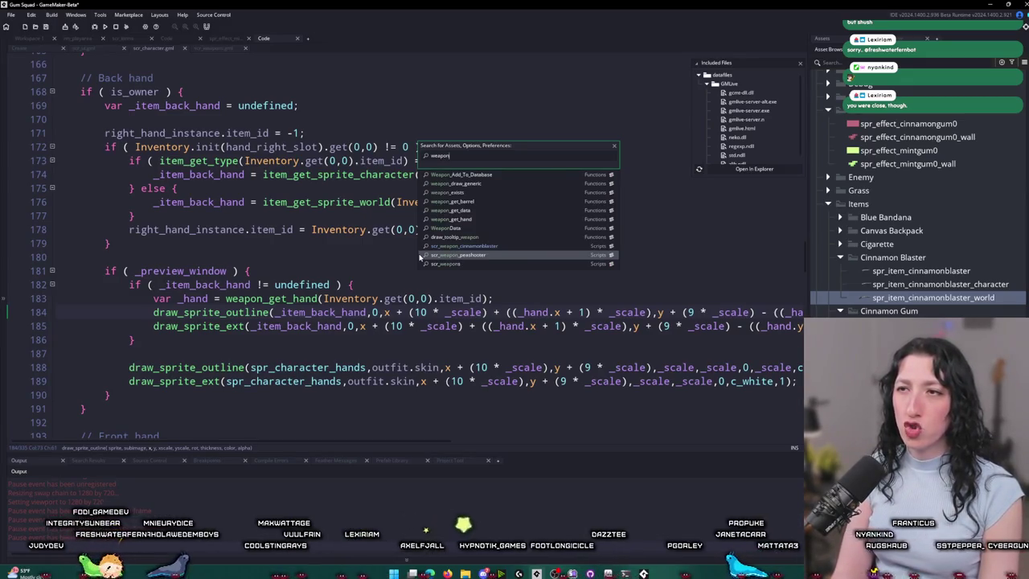
text(_p)
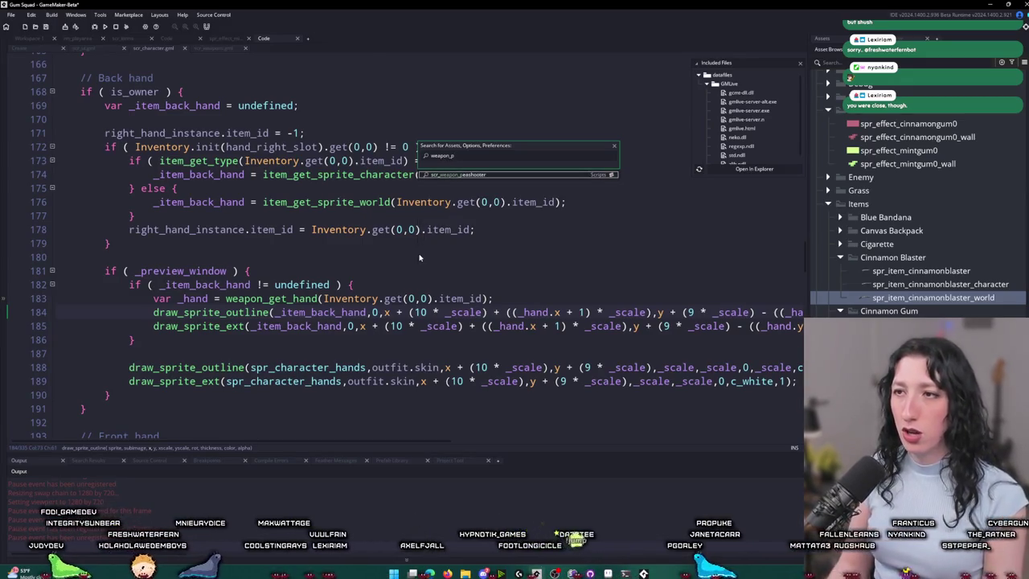
Step: Open scr_weapon_peashooter and scroll through its code
key(Return)
scroll(419, 255, up, 5)
scroll(415, 245, up, 20)
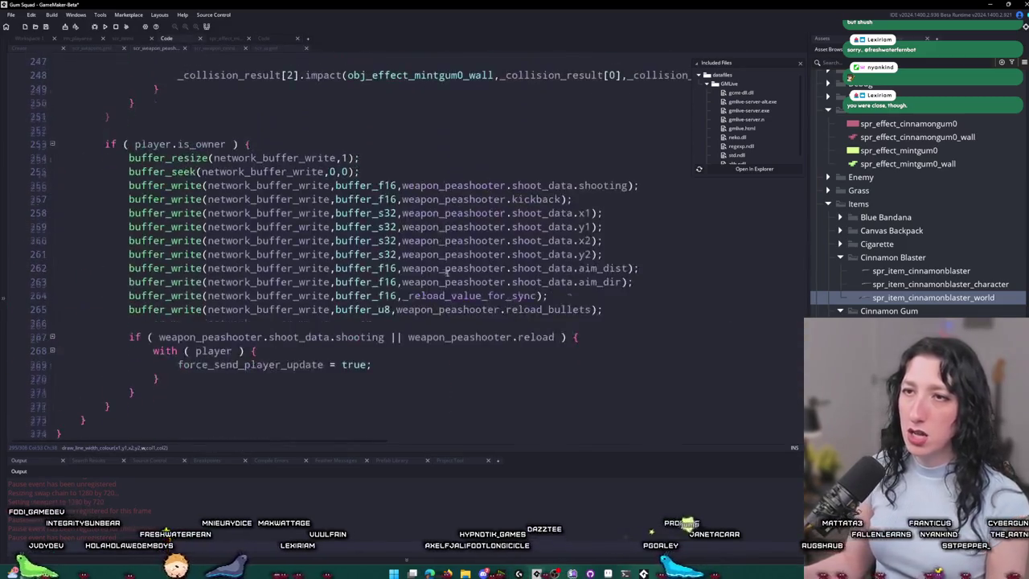
scroll(501, 296, up, 3)
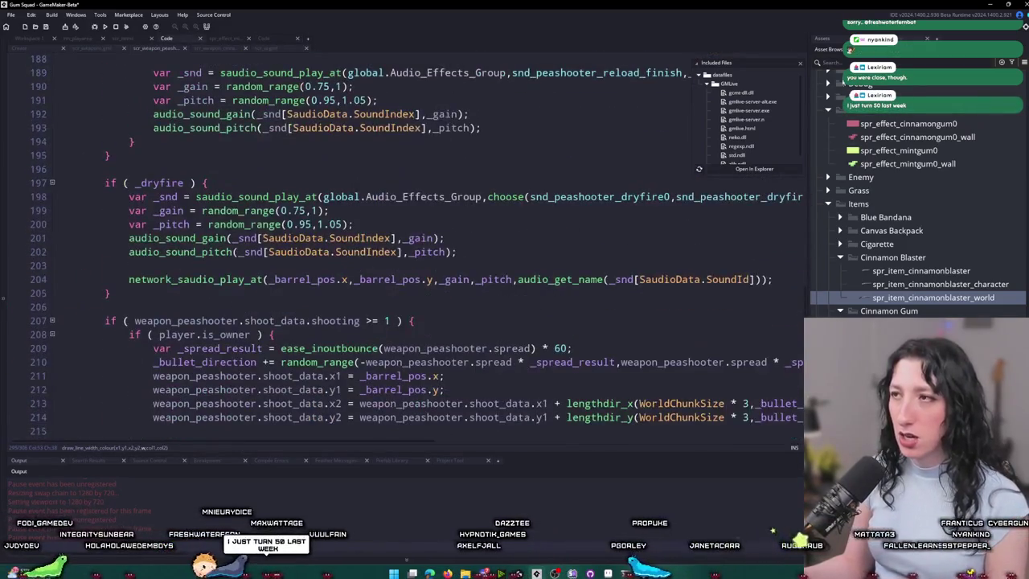
scroll(805, 290, up, 20)
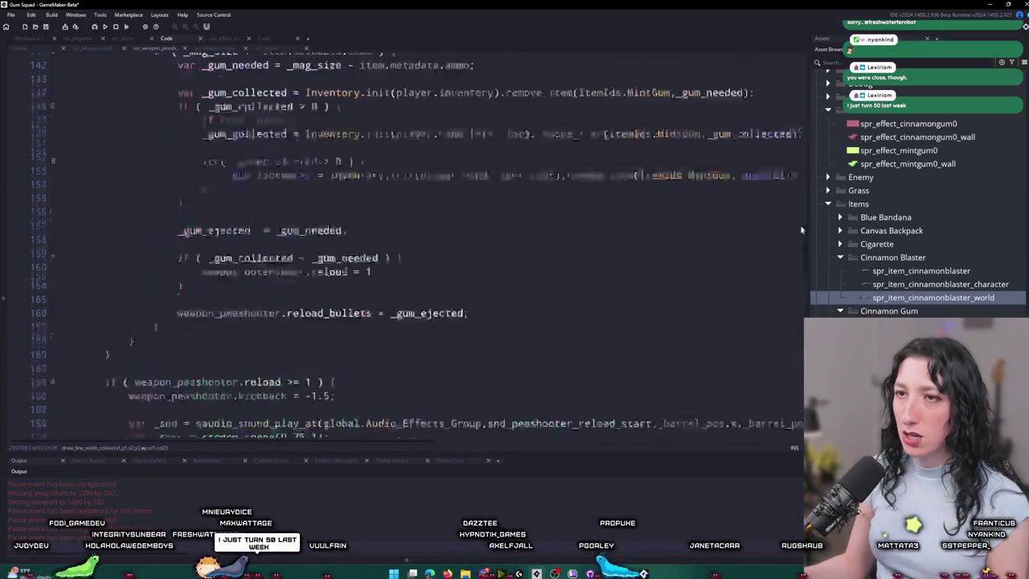
Step: Close the peashooter, scr_ui, cinnamonblaster and sprite editor tabs, leaving scr_character.gml open
middle_click(160, 48)
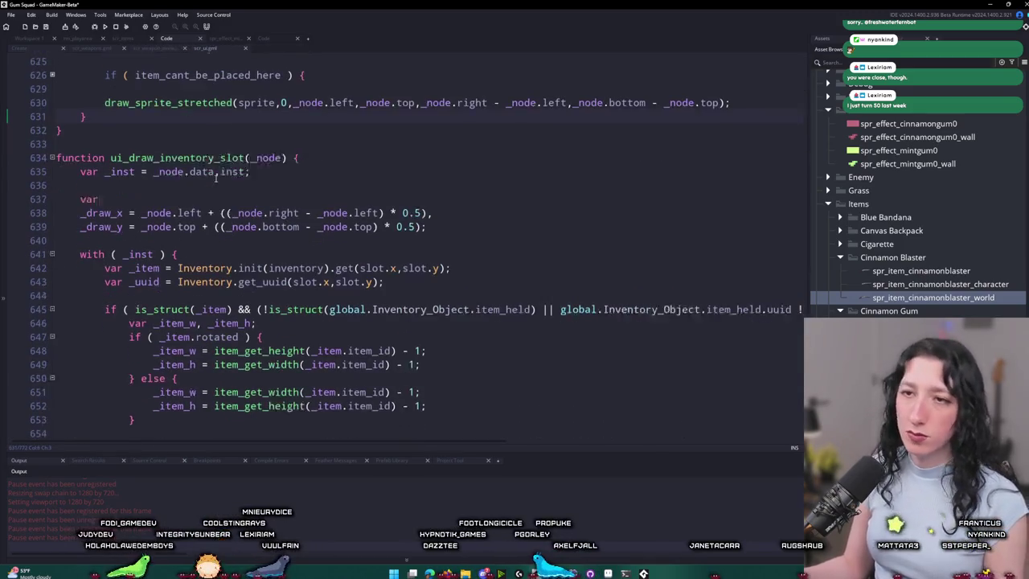
middle_click(207, 48)
middle_click(157, 48)
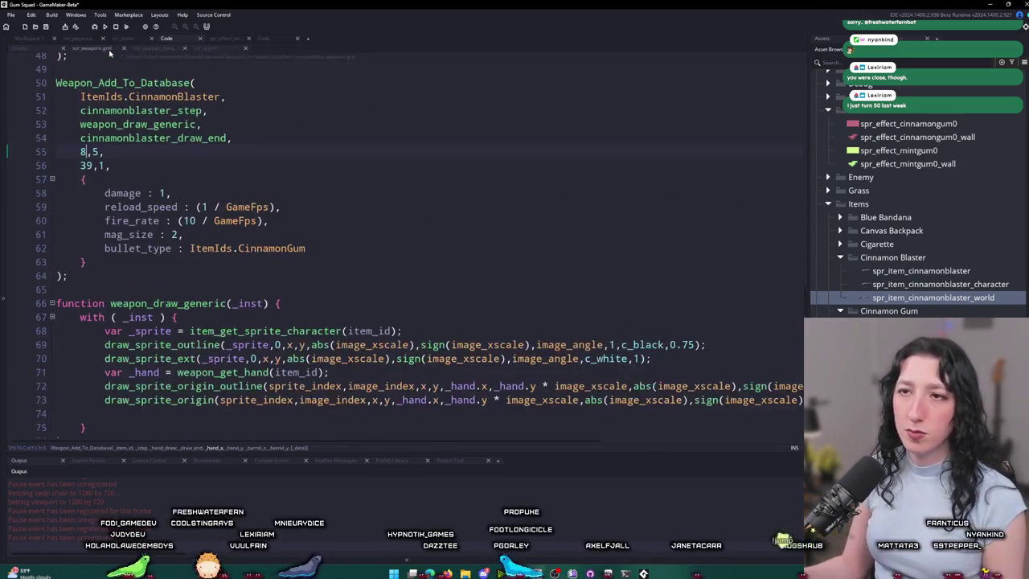
middle_click(157, 48)
middle_click(157, 48)
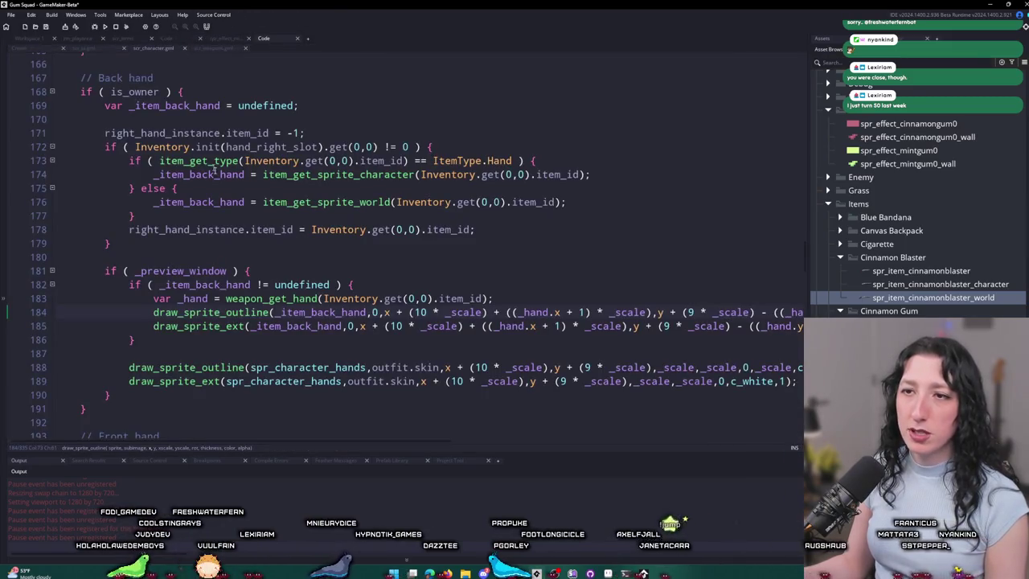
scroll(483, 283, down, 1)
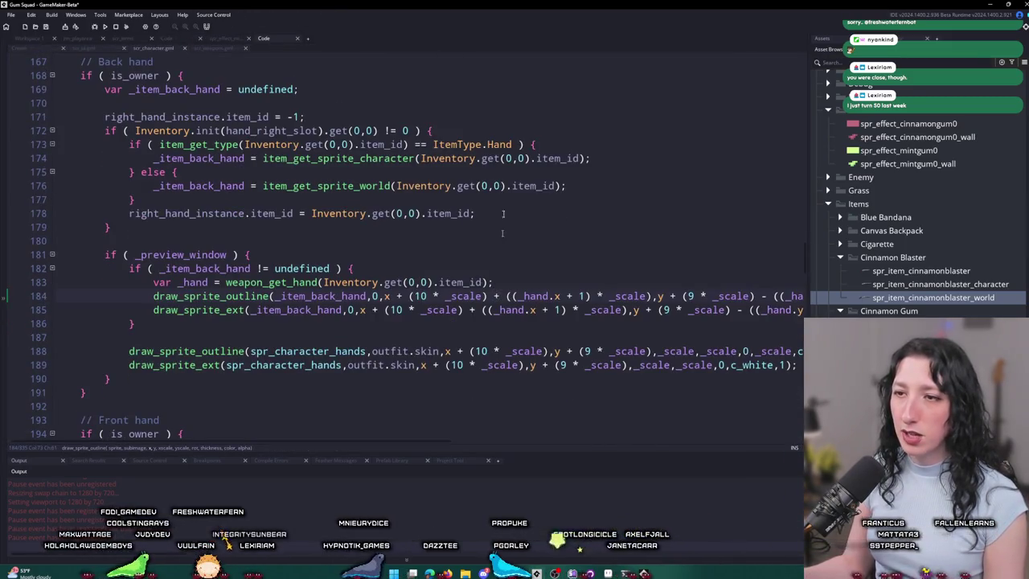
scroll(484, 283, down, 1)
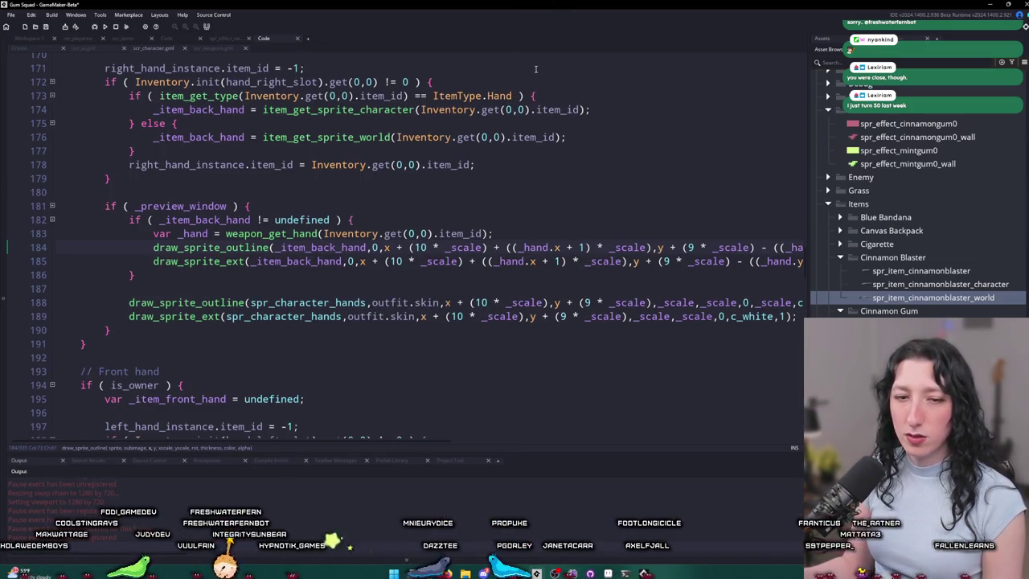
key(alt+Tab)
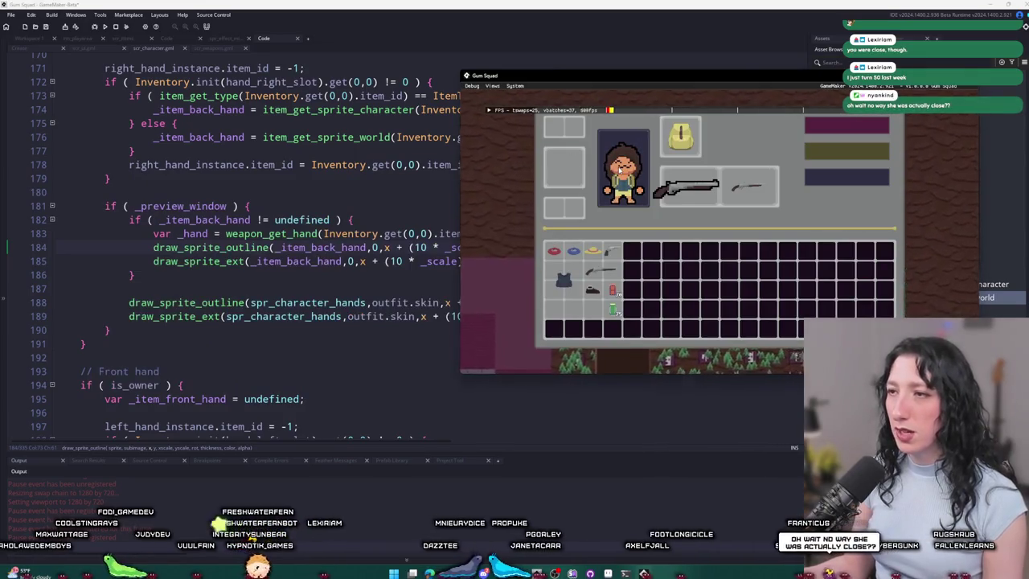
Step: Delete '(10 * _scale)' from line 184 and check the enlarged game window
key(alt+Tab)
drag(496, 247, 410, 248)
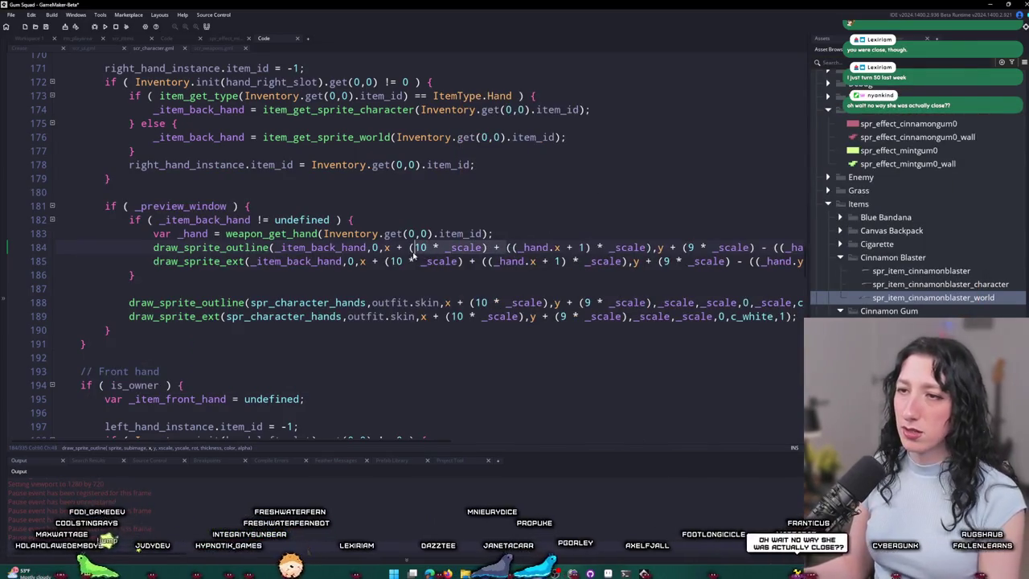
key(BackSpace)
key(alt+Tab)
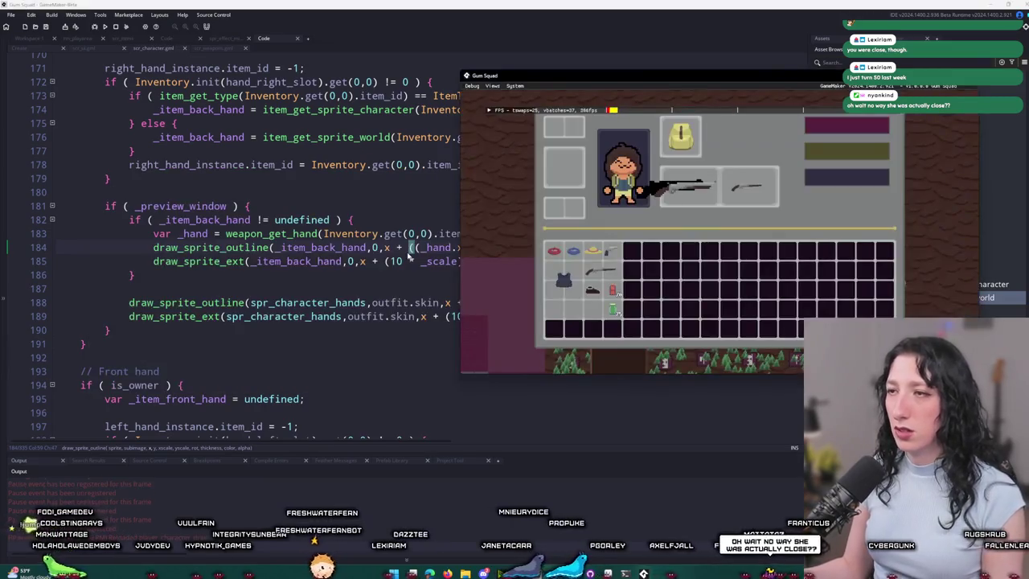
key(super+Up)
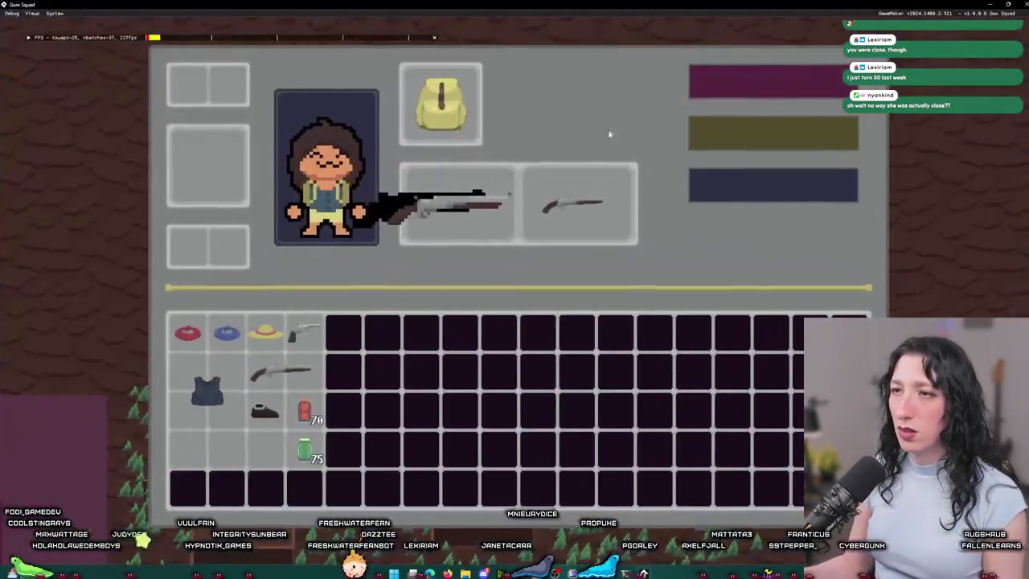
Step: Delete '(10 * _scale) + ' from line 185 and check the gun in the game
key(alt+Tab)
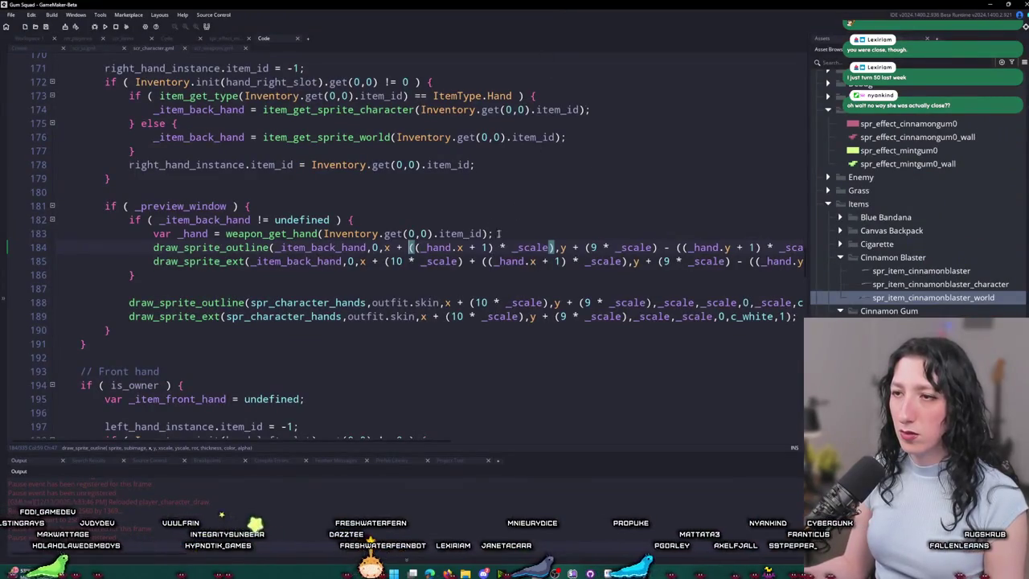
drag(474, 265, 382, 266)
key(BackSpace)
key(BackSpace)
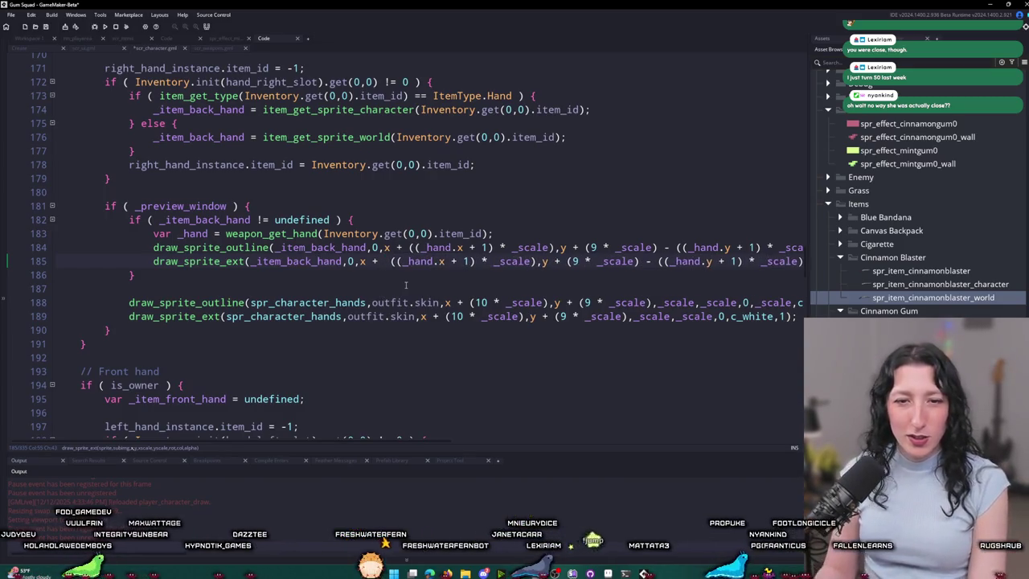
key(alt+Tab)
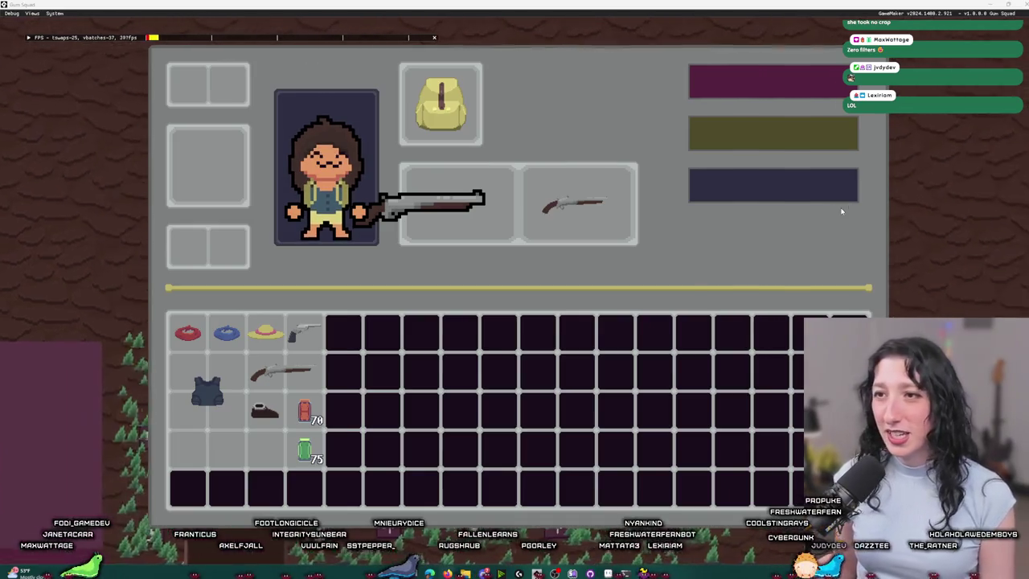
Step: Alt+Tab from the game back to scr_character's back-hand gun drawing lines
key(alt+Tab)
key(alt+Tab)
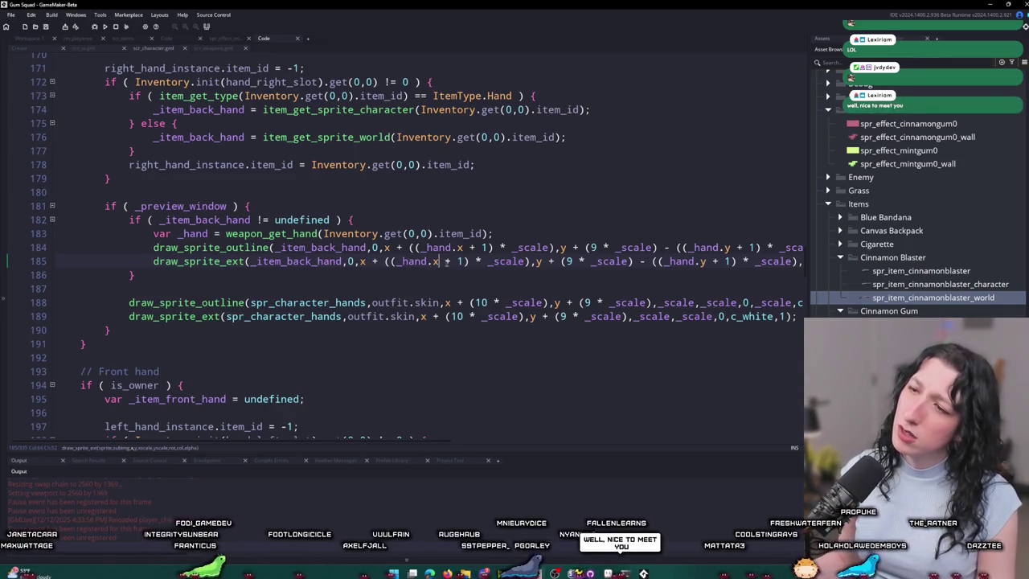
Step: Remove the + 1 from line 185's hand x offset, save, and compare in the game
click(452, 262)
key(Delete)
key(BackSpace)
key(BackSpace)
key(BackSpace)
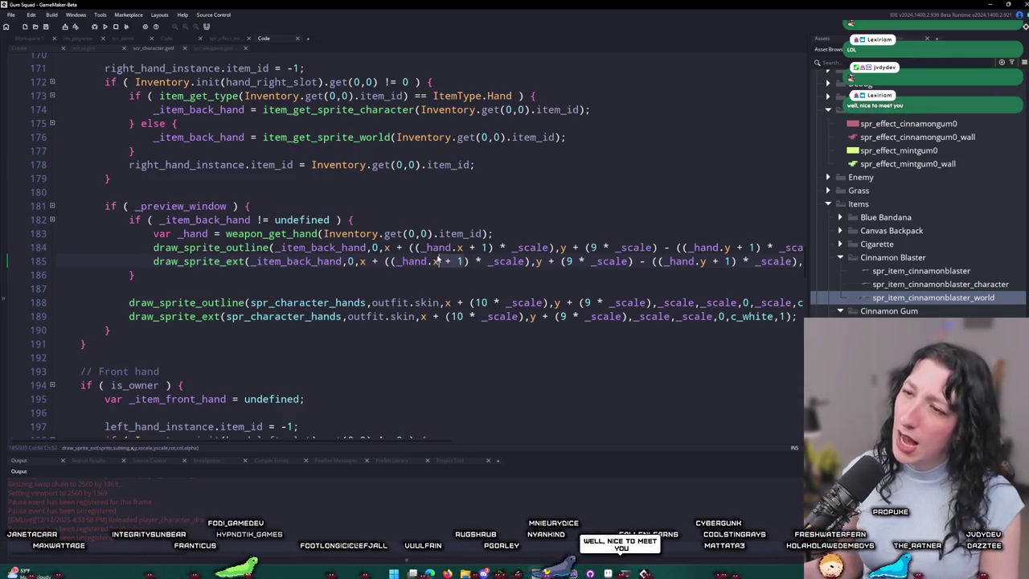
key(Delete)
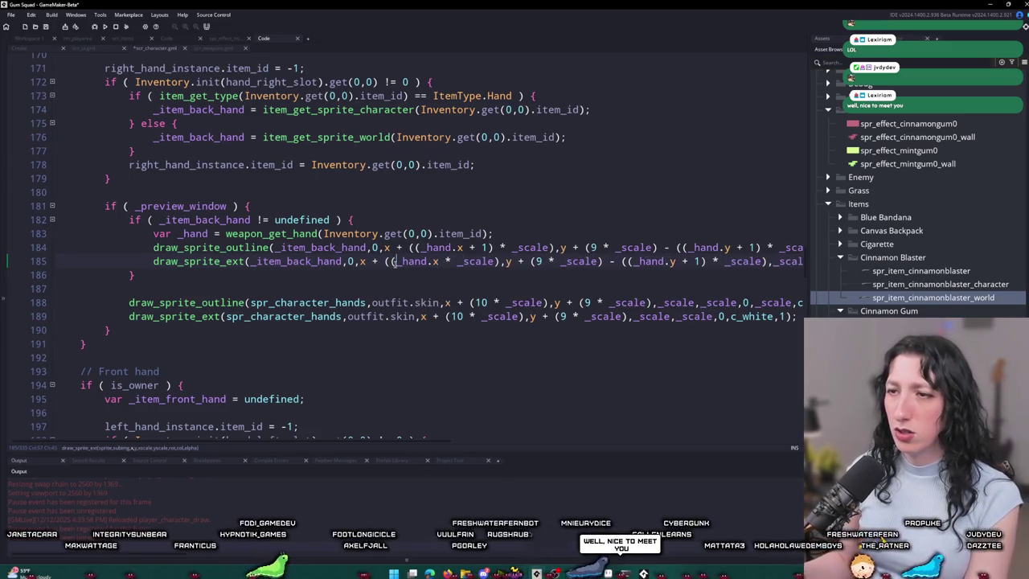
click(395, 261)
key(BackSpace)
key(ctrl+s)
key(alt+Tab)
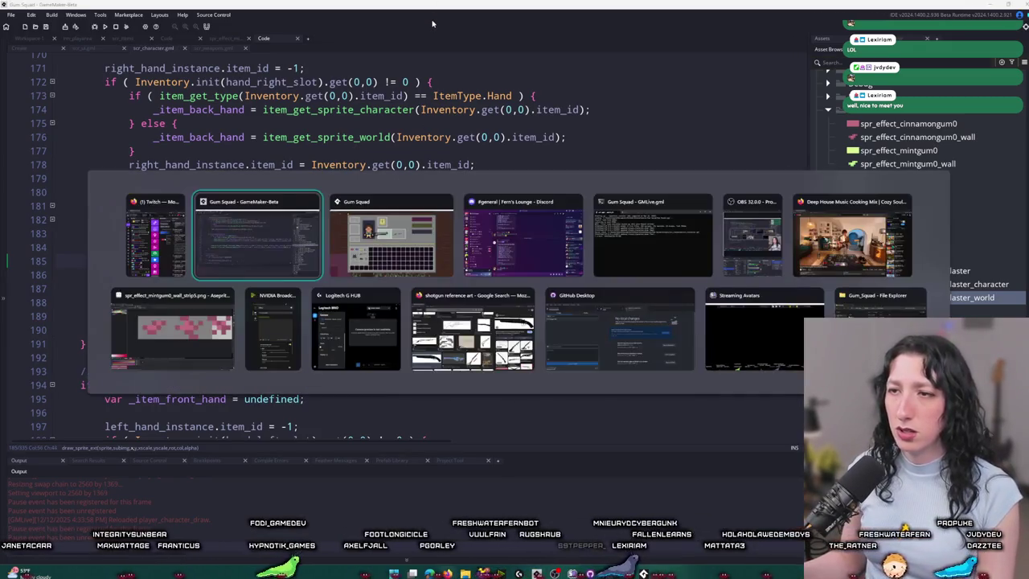
key(alt+Tab)
key(alt+Tab)
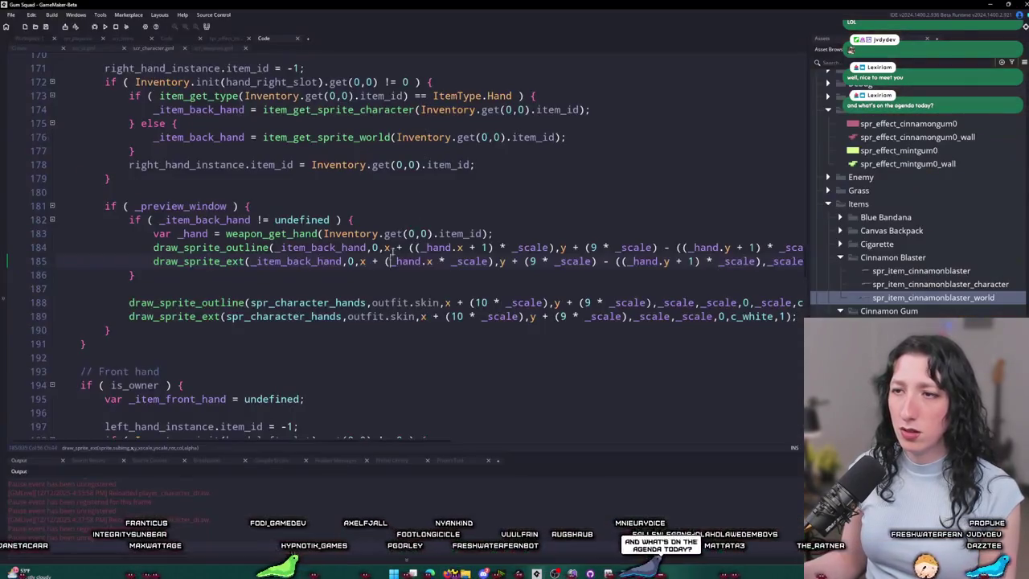
key(alt+Tab)
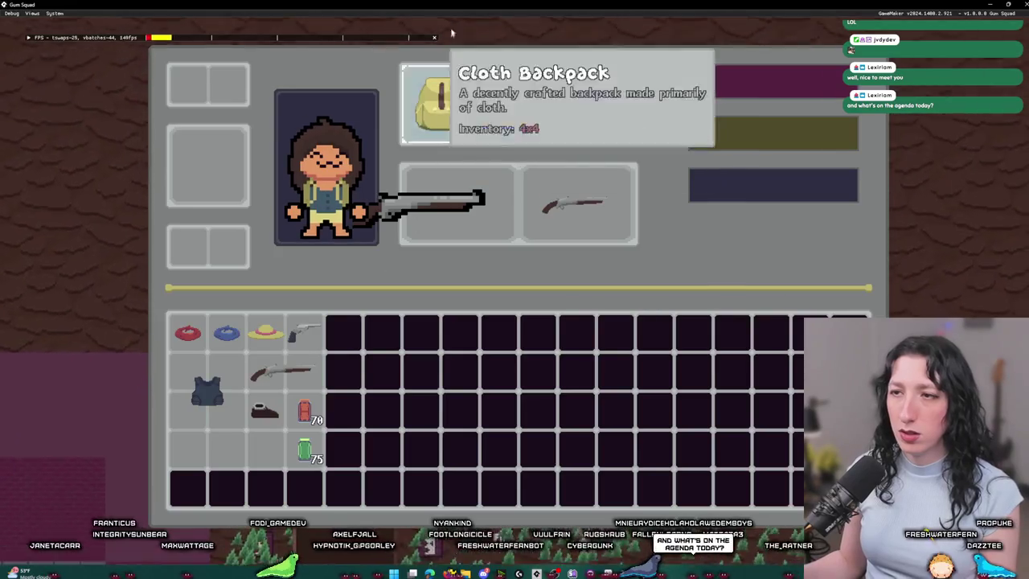
key(alt+Tab)
Step: Restore the + 1 hand x offset on line 185
key(BackSpace)
text(()
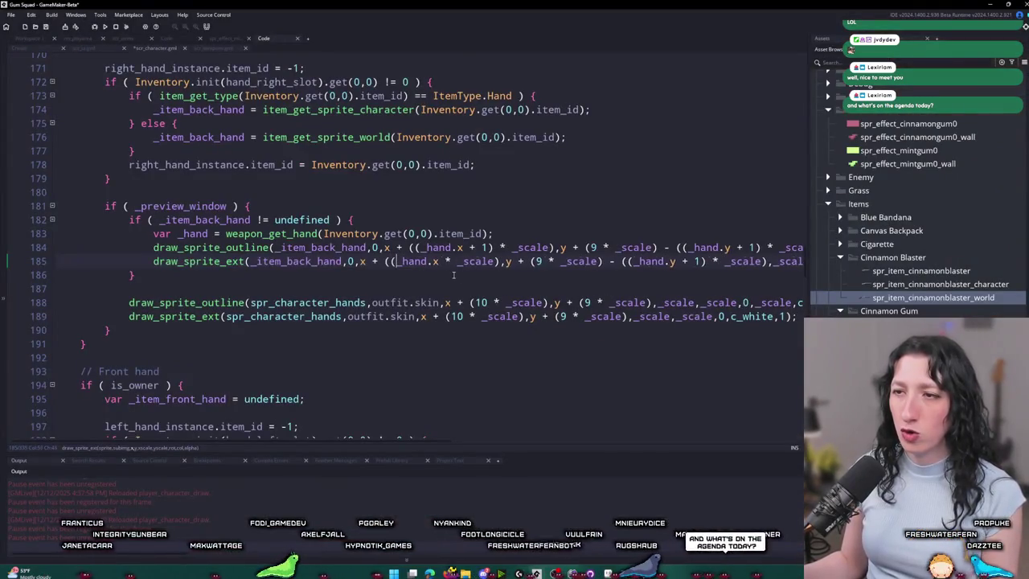
key(Right)
key(Right)
key(Right)
text(+))
key(BackSpace)
text(+ 1)
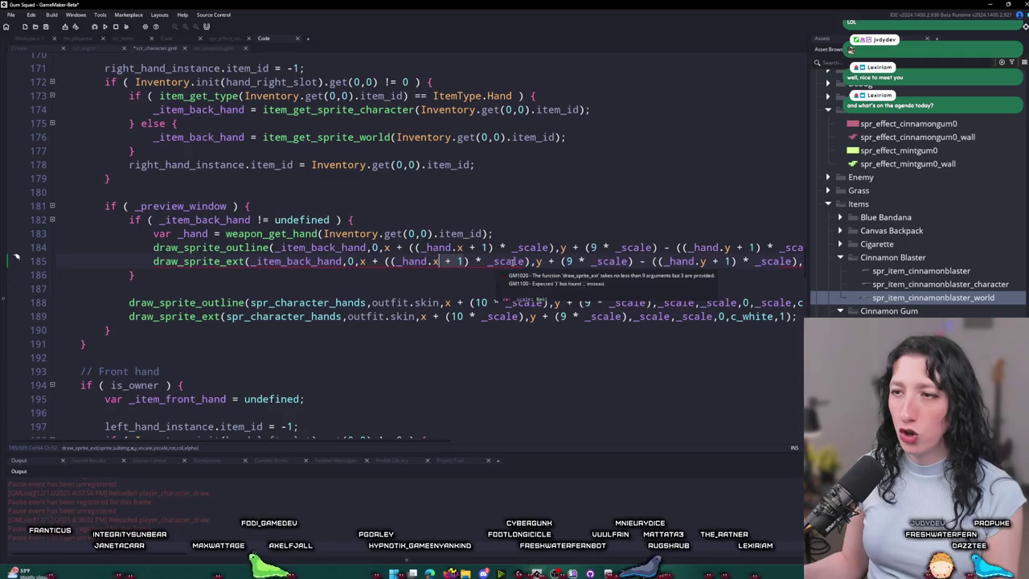
key(ctrl+Right)
key(ctrl+Right)
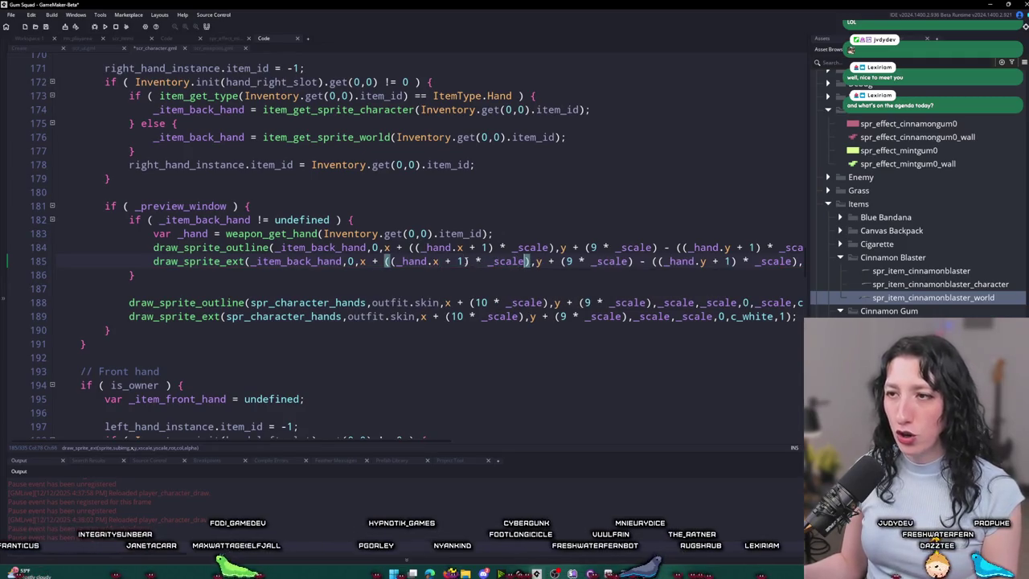
Step: Simplify line 185 to (_hand.x * _scale) again and paste that offset into line 184
key(Delete)
key(Delete)
key(Delete)
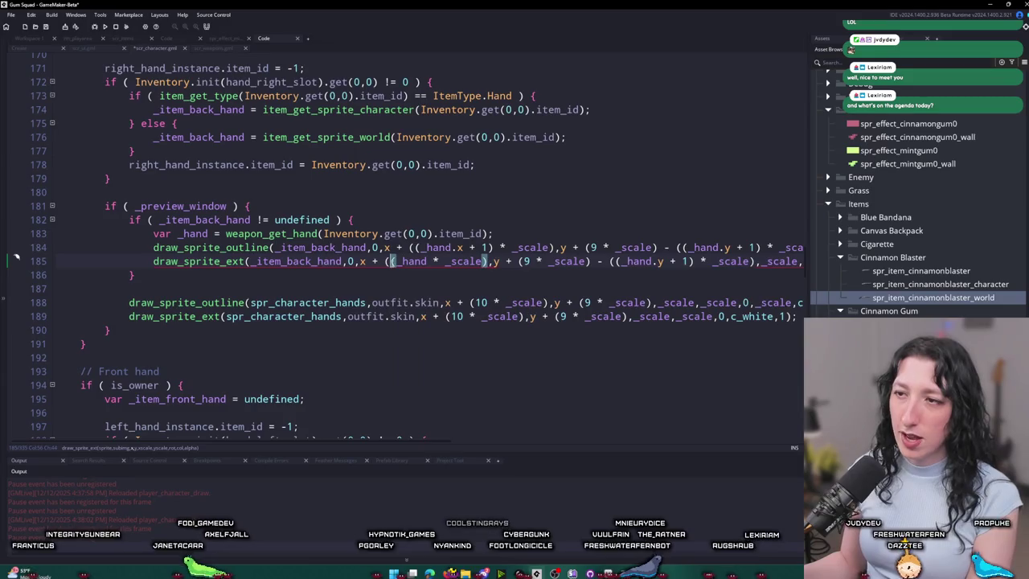
key(ctrl+Left)
key(BackSpace)
key(ctrl+Right)
text(.x)
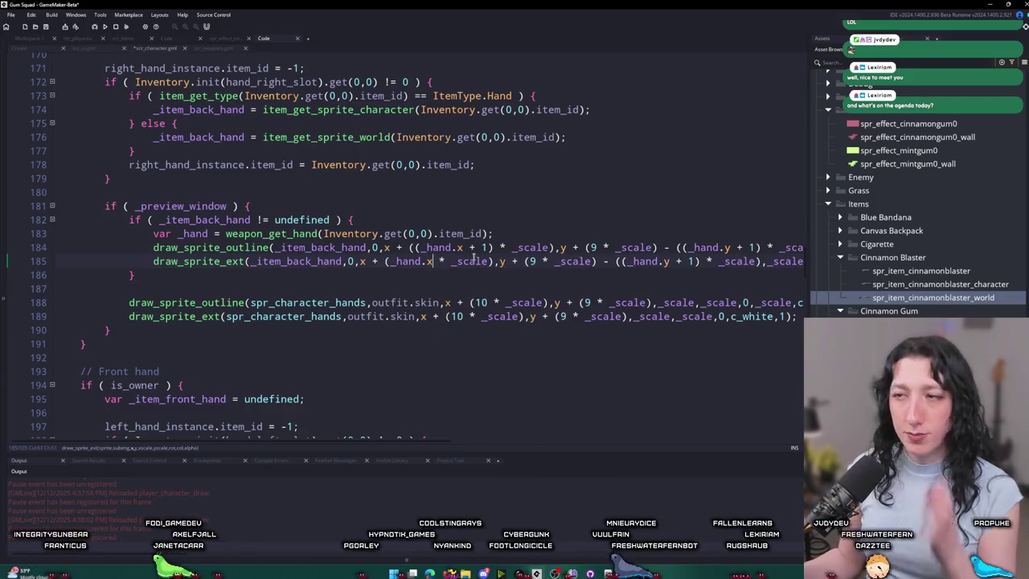
key(ctrl+Right)
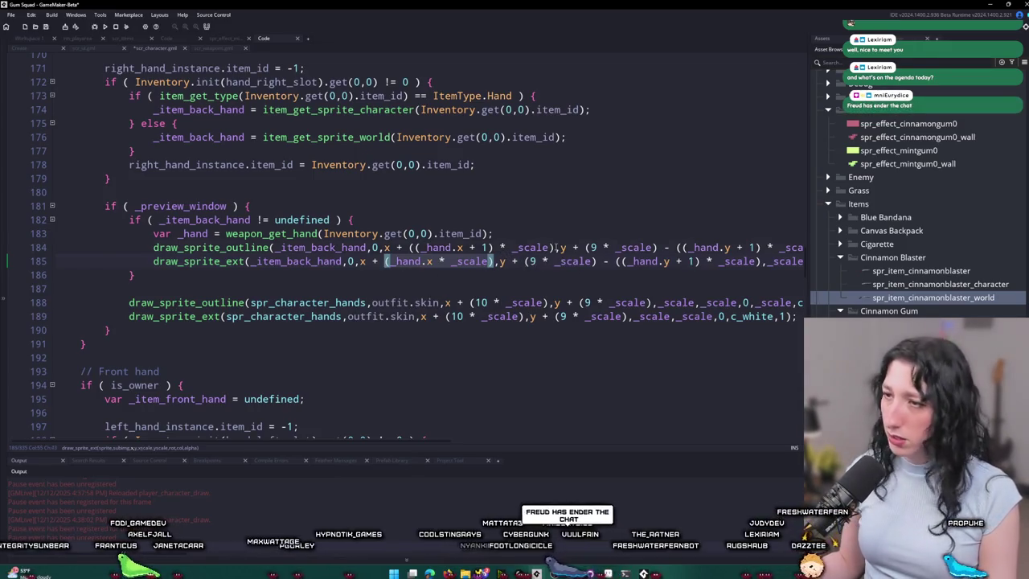
click(458, 248)
text((_hand.x * _scale))
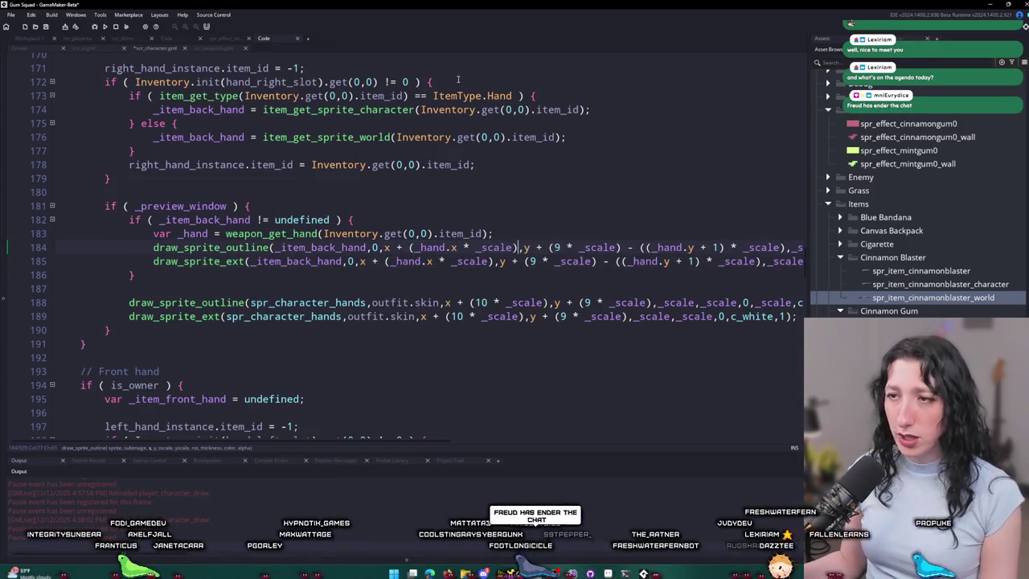
key(alt+Tab)
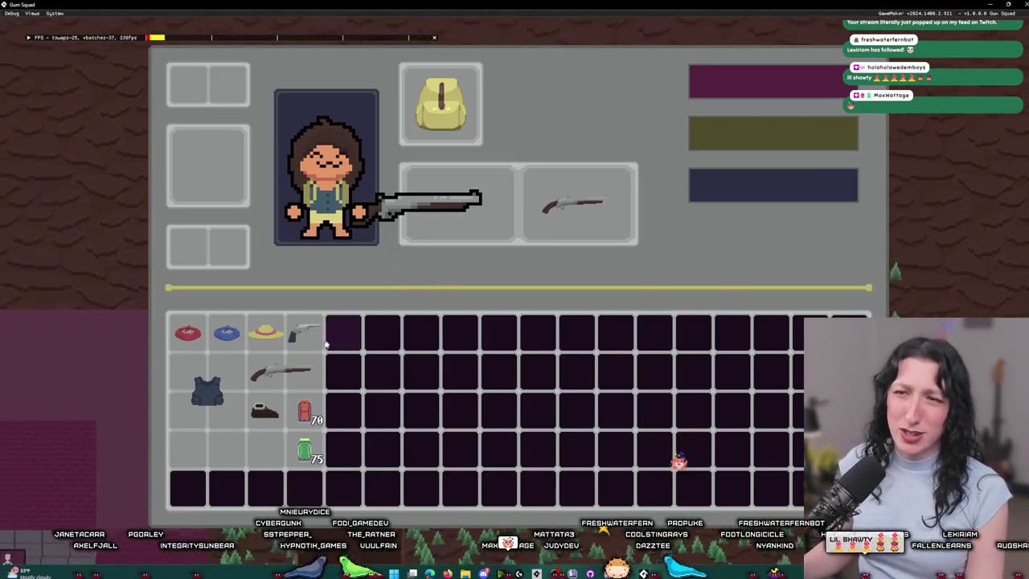
Step: Equip the shotgun in the weapon slot, close the inventory, and walk into the grey tiled room
mouse_move(281, 372)
mouse_down()
mouse_move(345, 281)
mouse_move(455, 202)
mouse_up()
key(Tab)
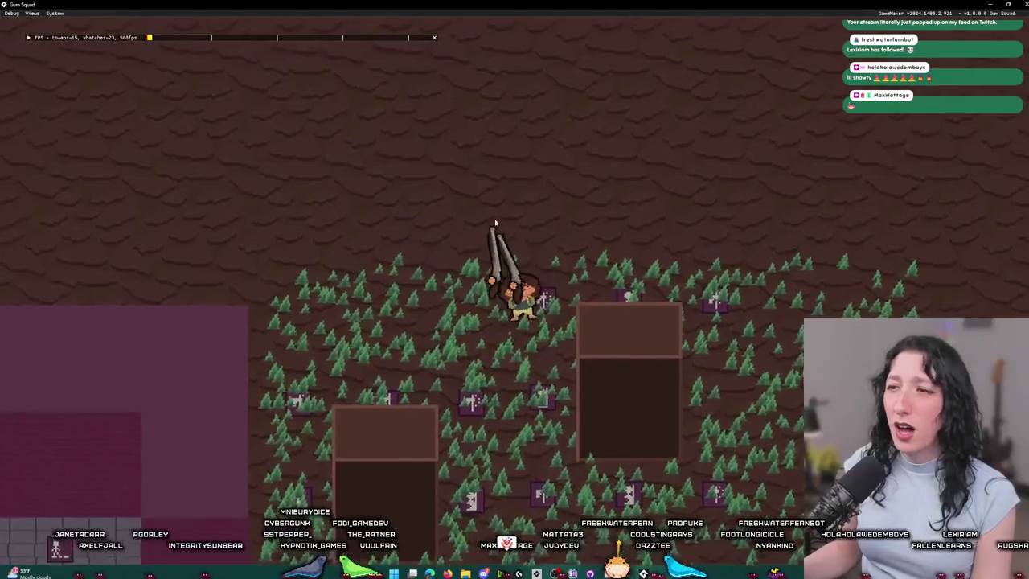
key(a)
key(s)
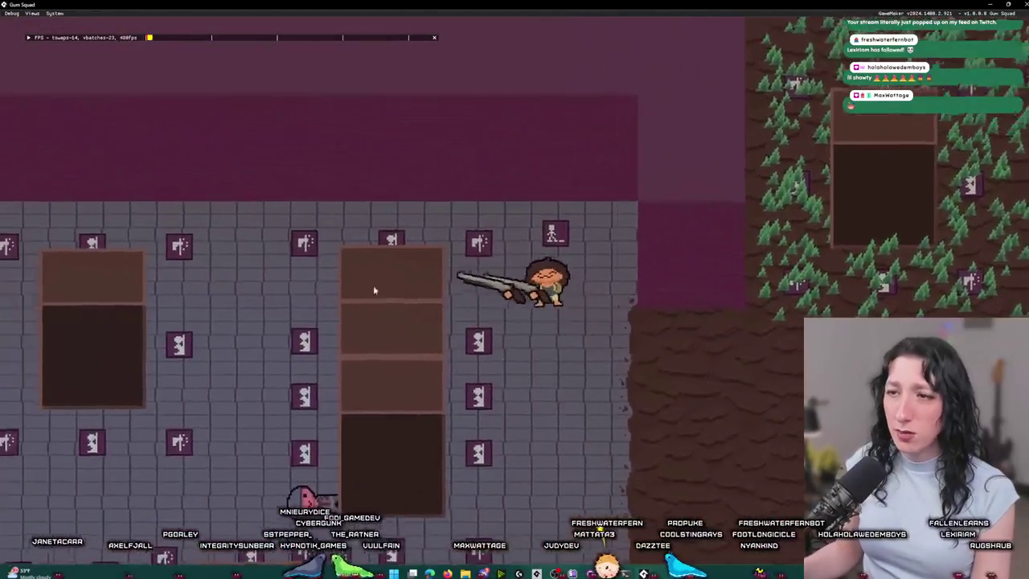
key(a)
key(s)
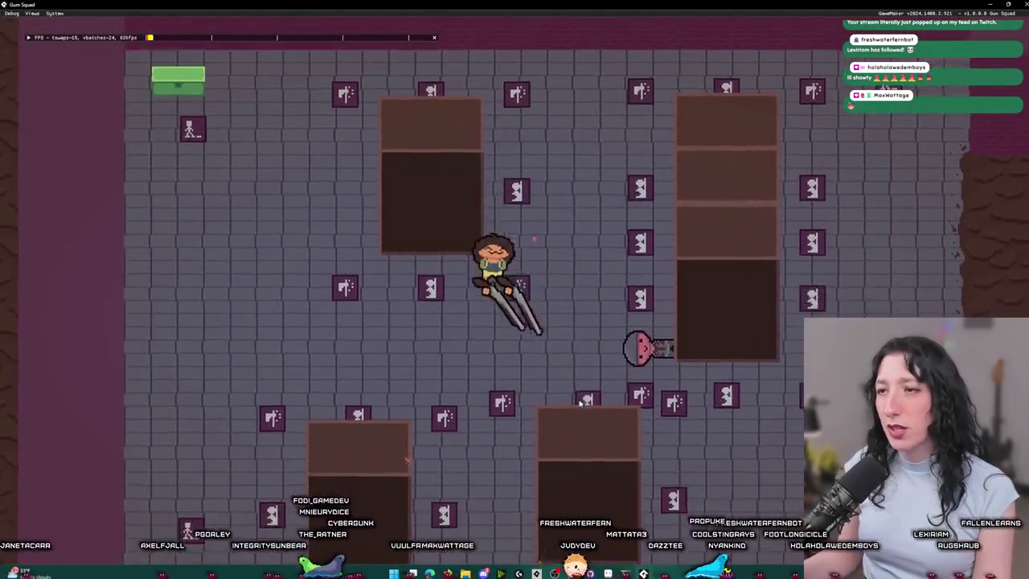
Step: Walk the character up to the room's top wall, then right and down through the room
key(w)
key(d)
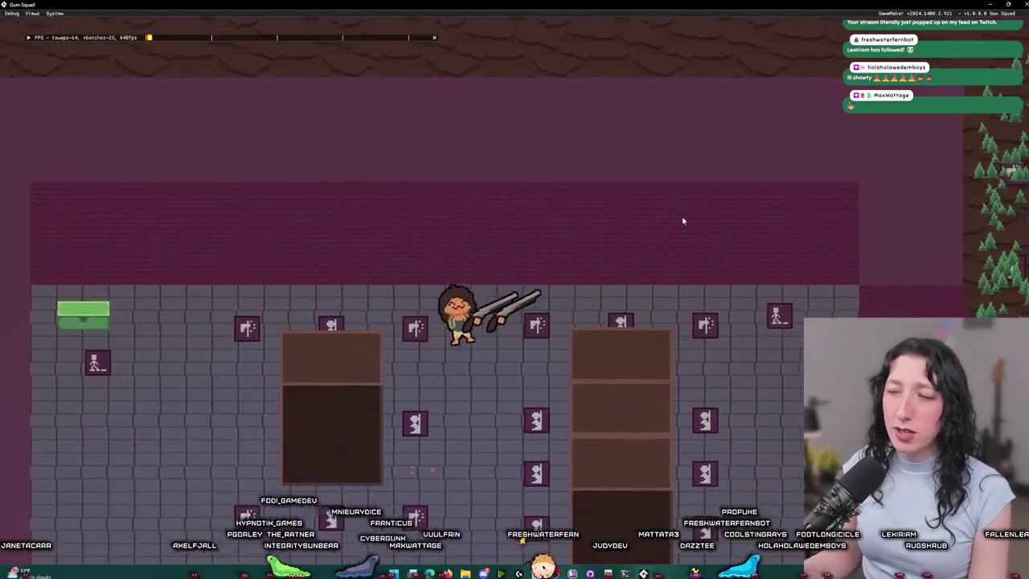
key(d)
key(s)
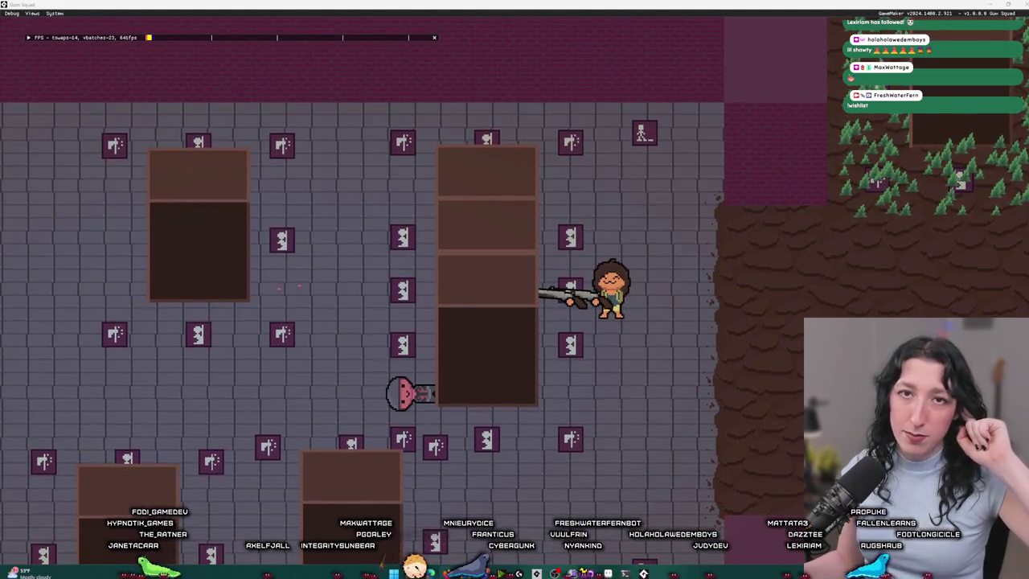
key(alt+Tab)
click(347, 353)
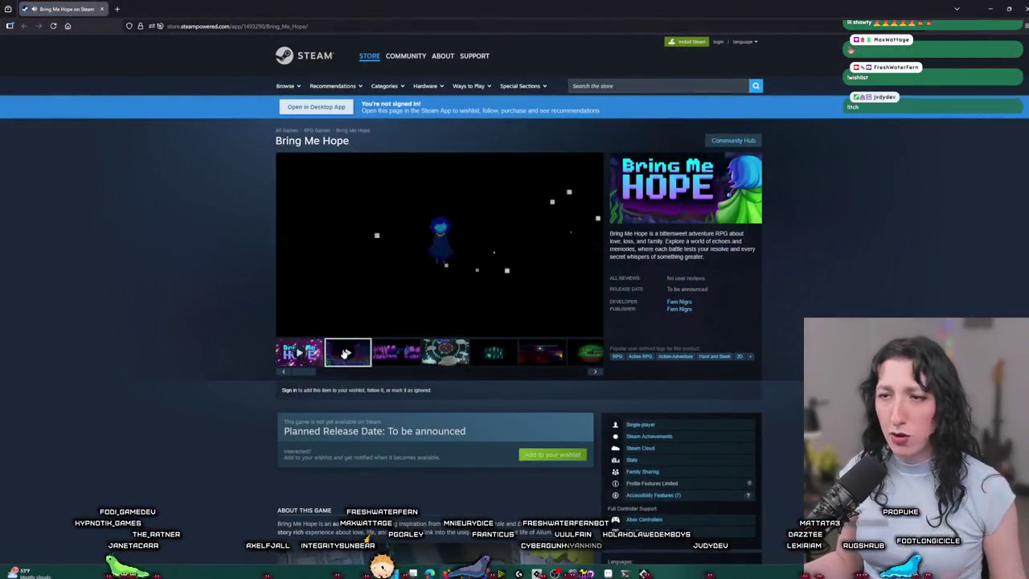
click(594, 329)
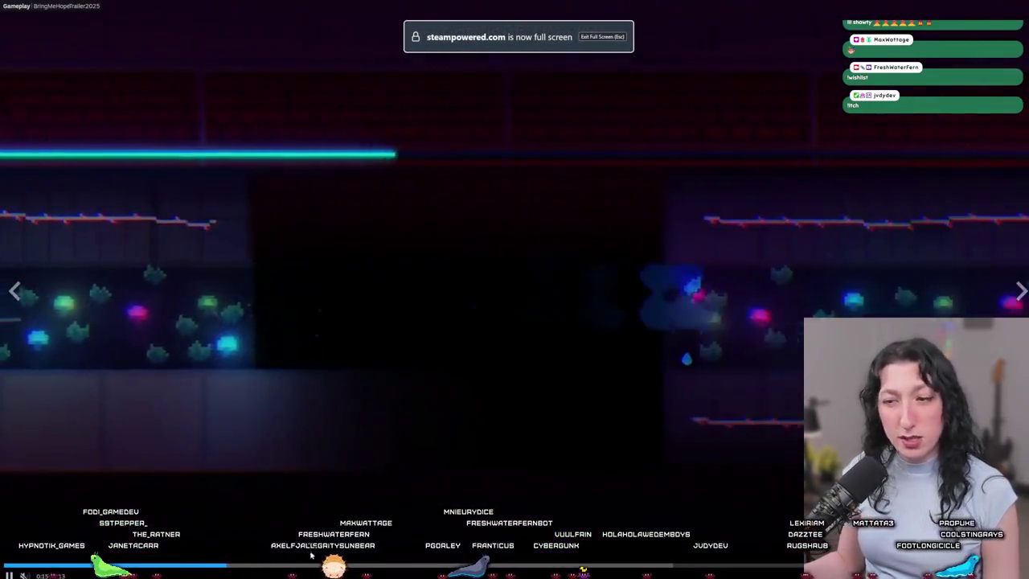
click(470, 566)
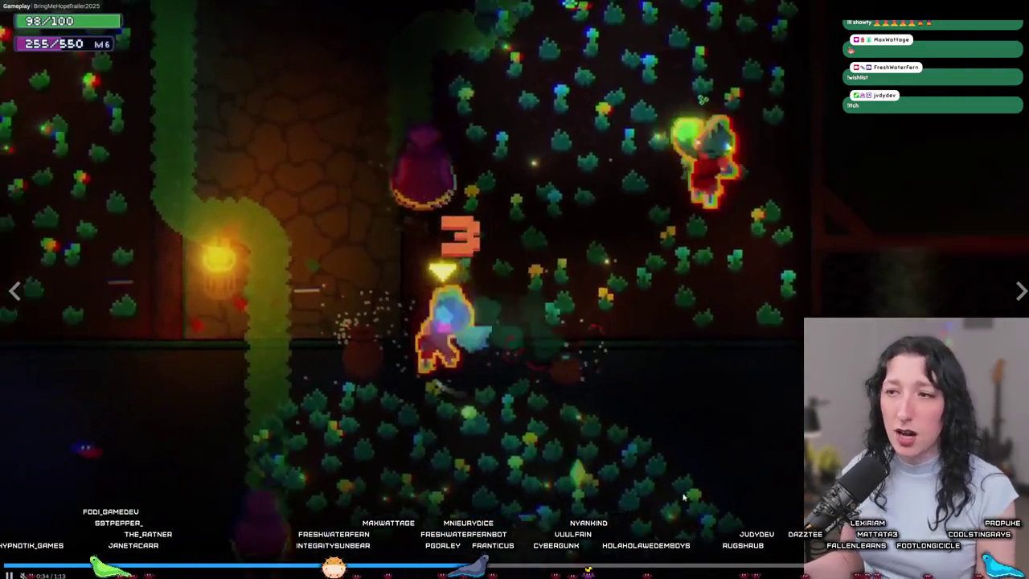
click(624, 567)
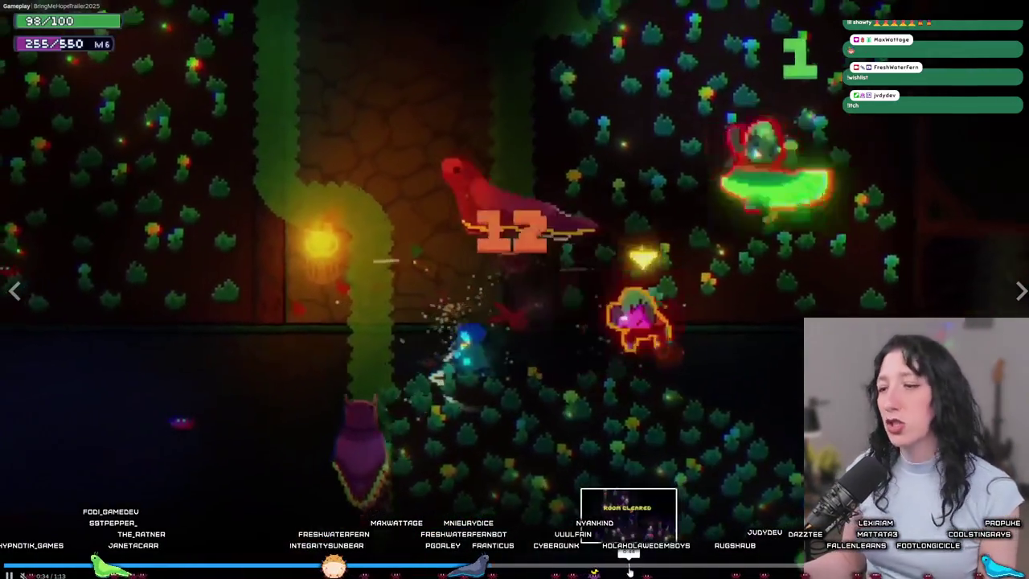
click(760, 572)
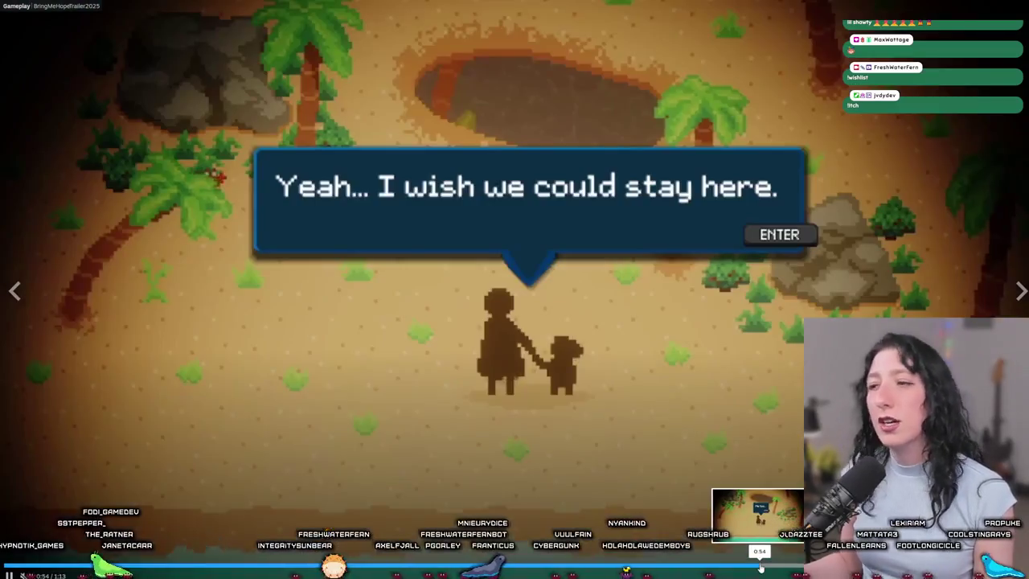
key(Escape)
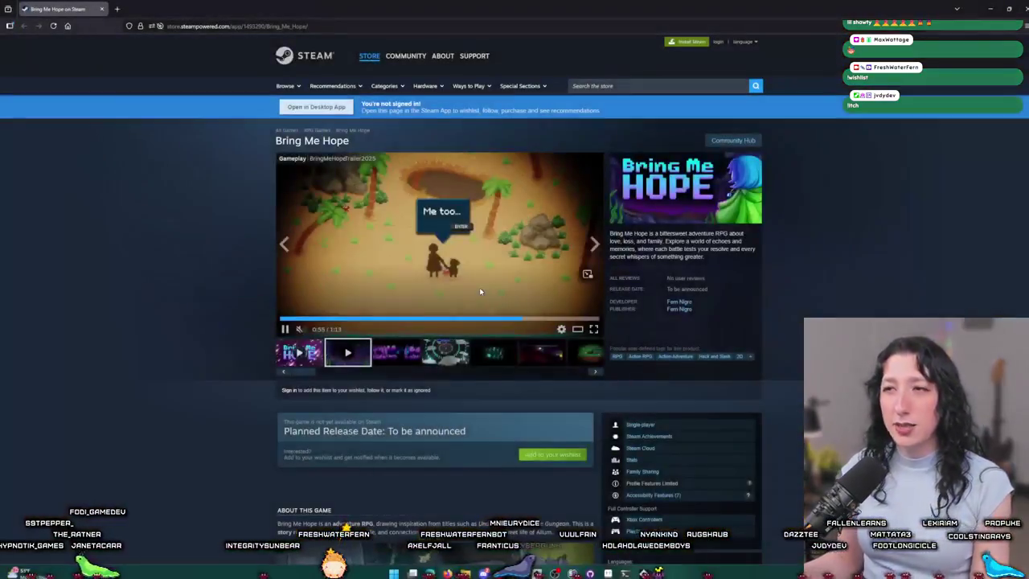
key(alt+Tab)
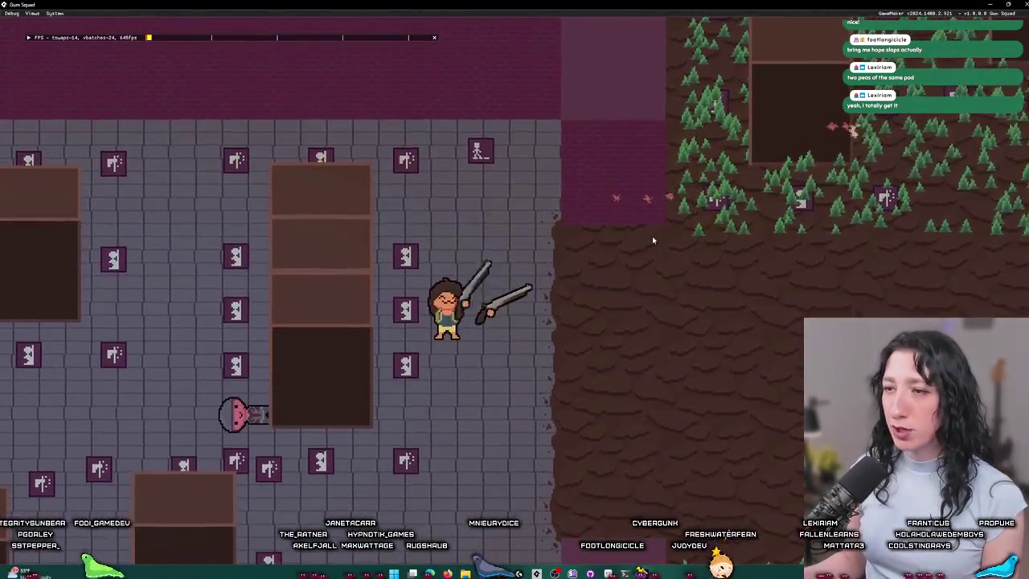
Step: Walk the character over the dirt and up and right through the pine forest
key(d)
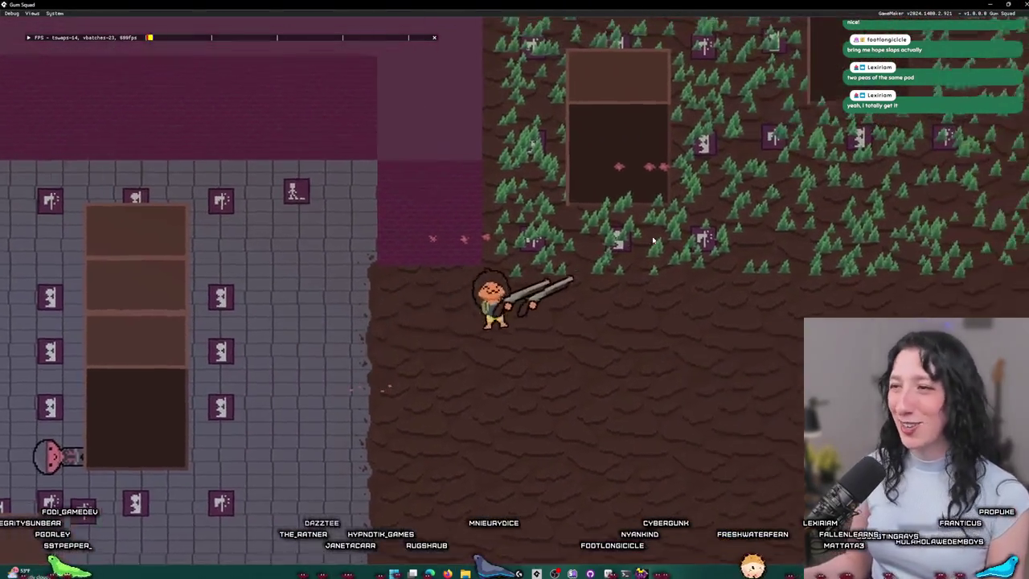
key(w)
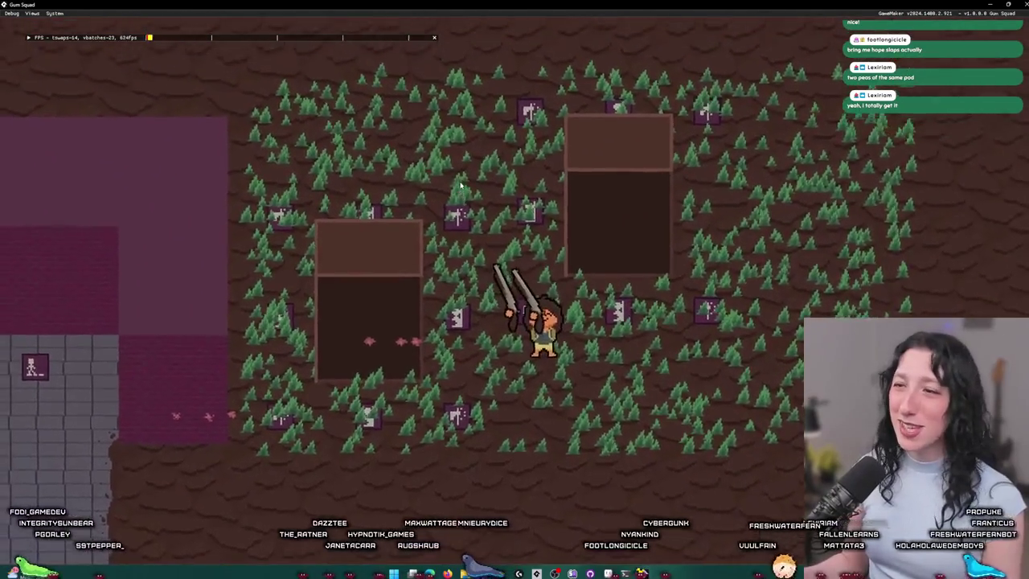
key(d)
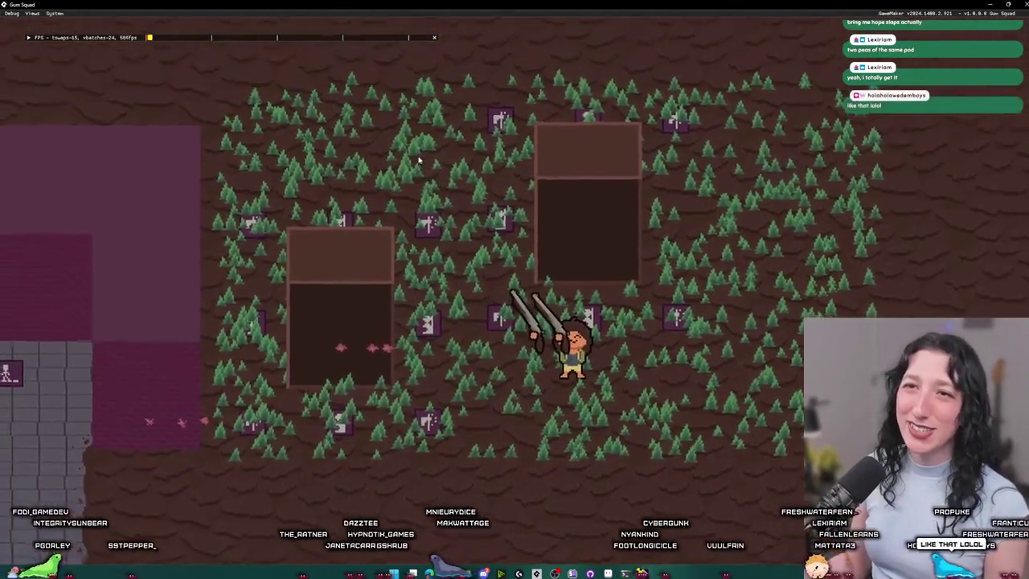
key(w)
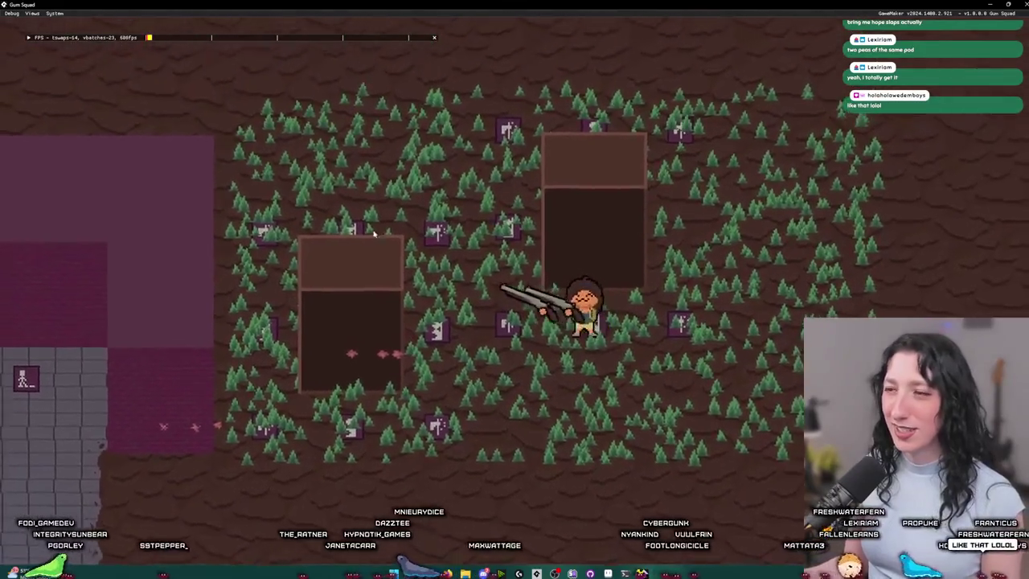
key(d)
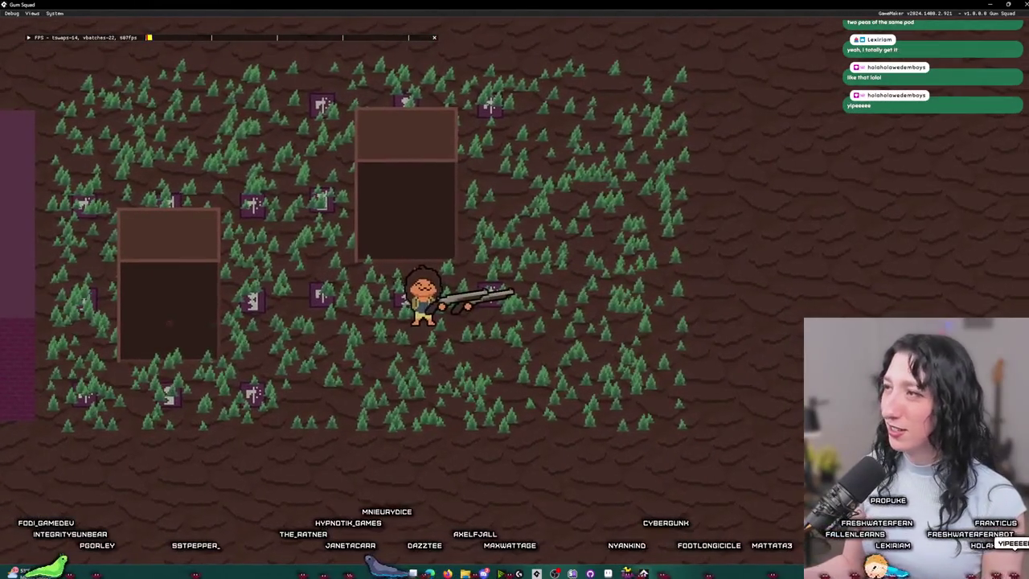
Step: Exit full screen, check the inventory preview in full screen again, then return to the character draw code
key(a)
key(F11)
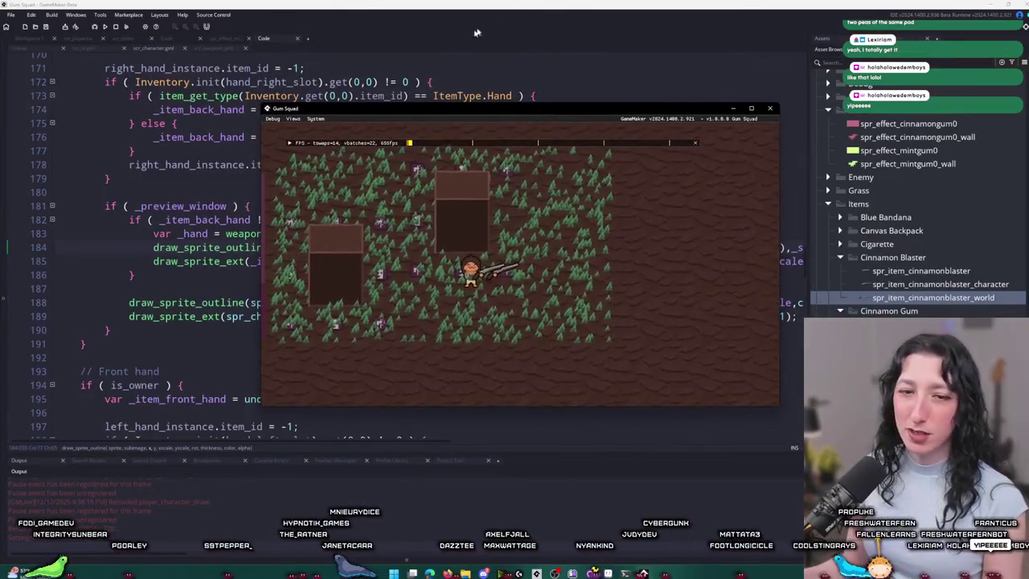
click(225, 164)
key(alt+Tab)
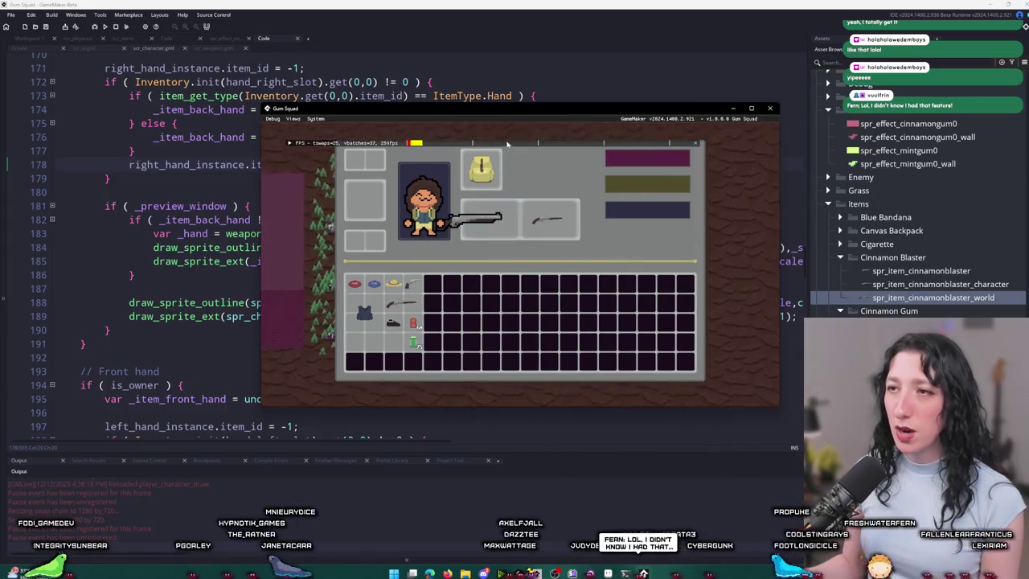
key(F11)
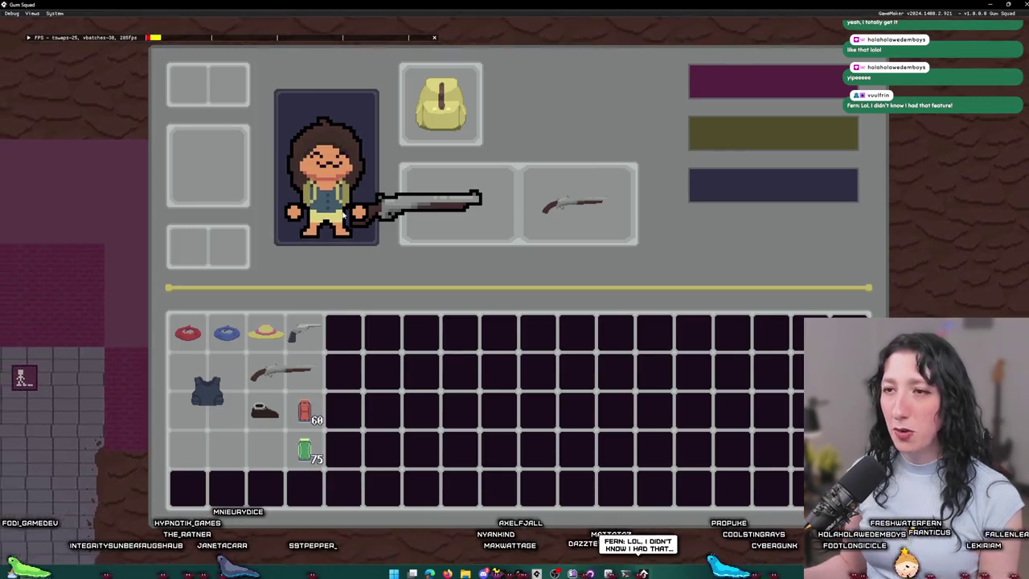
key(alt+Tab)
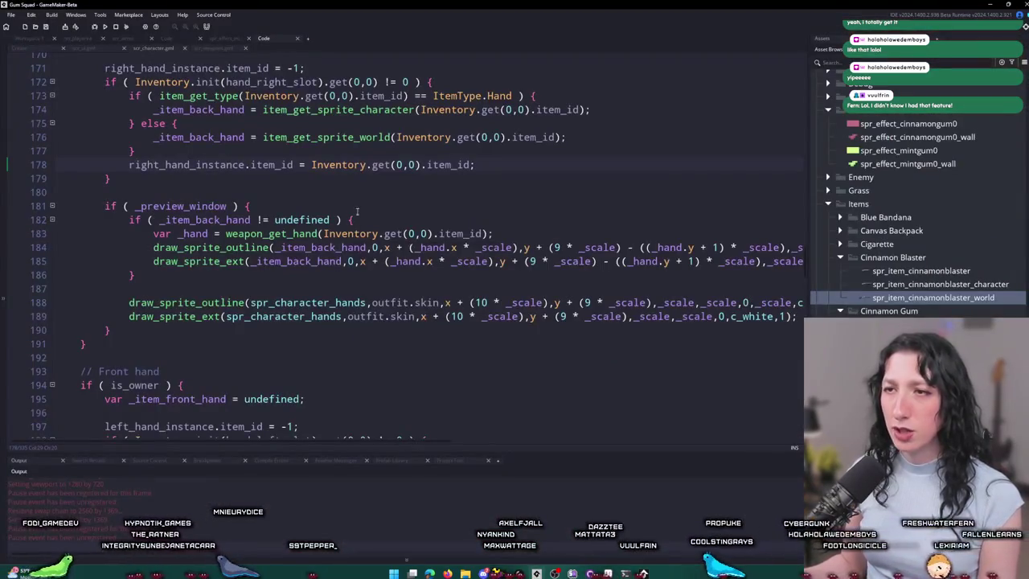
click(480, 247)
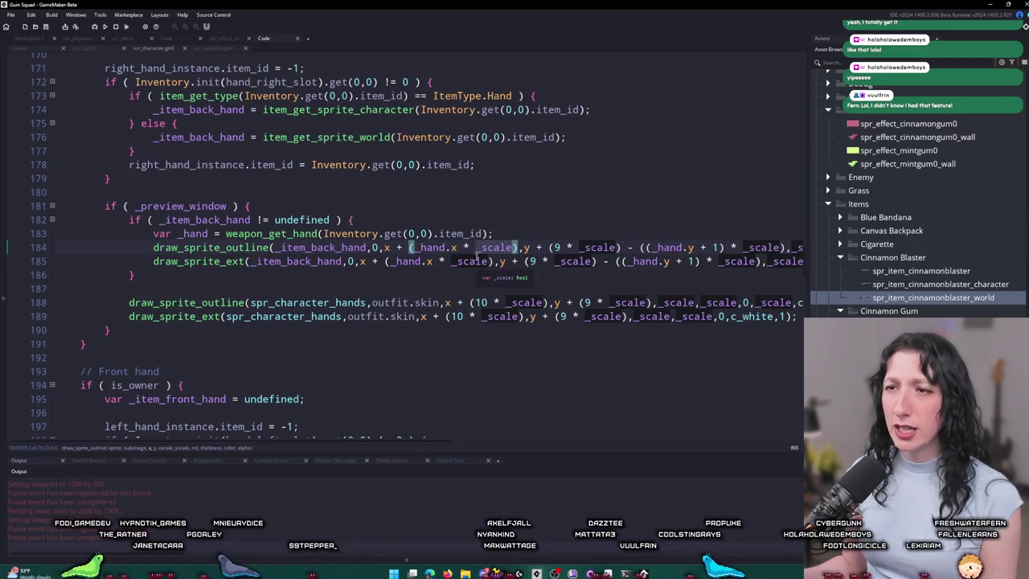
scroll(479, 254, up, 5)
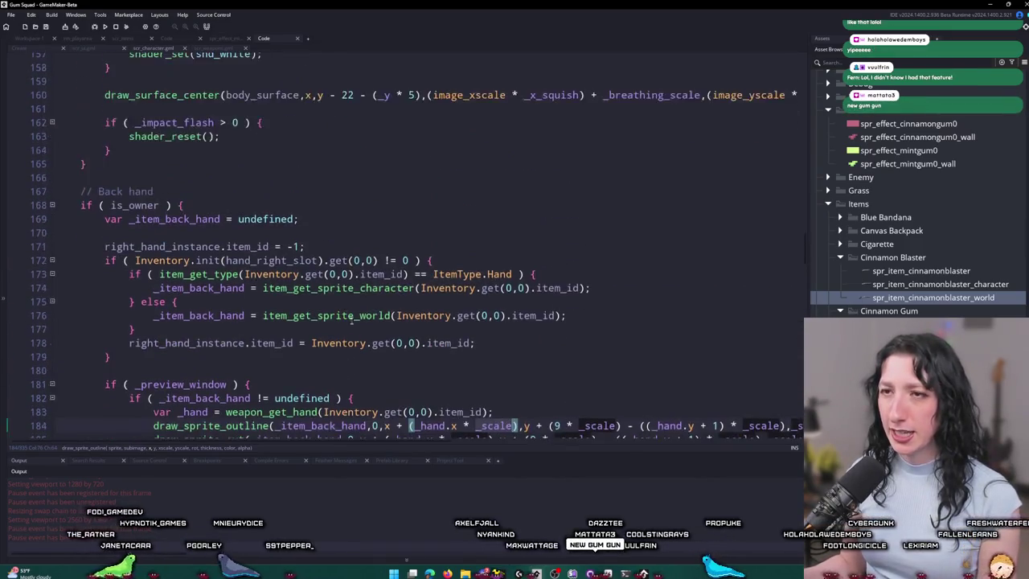
scroll(351, 320, up, 4)
scroll(482, 325, down, 6)
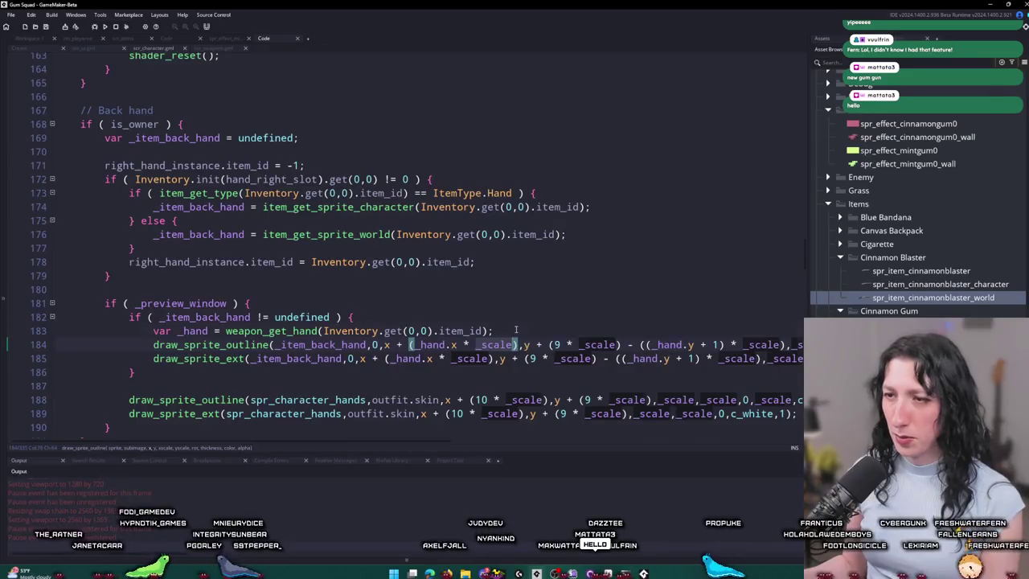
click(515, 329)
key(Return)
text(log(_hand);)
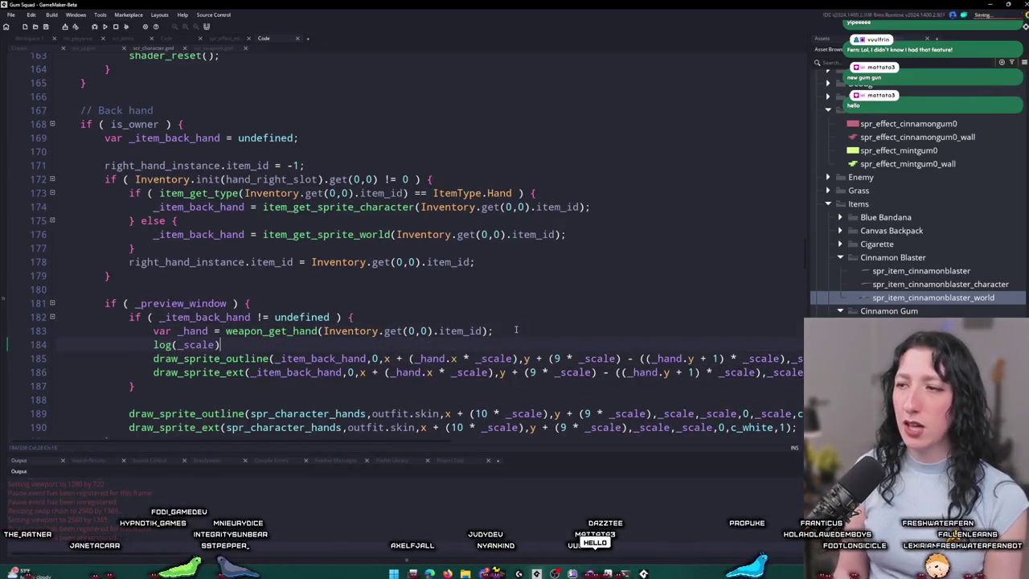
key(alt+Tab)
key(alt+Tab)
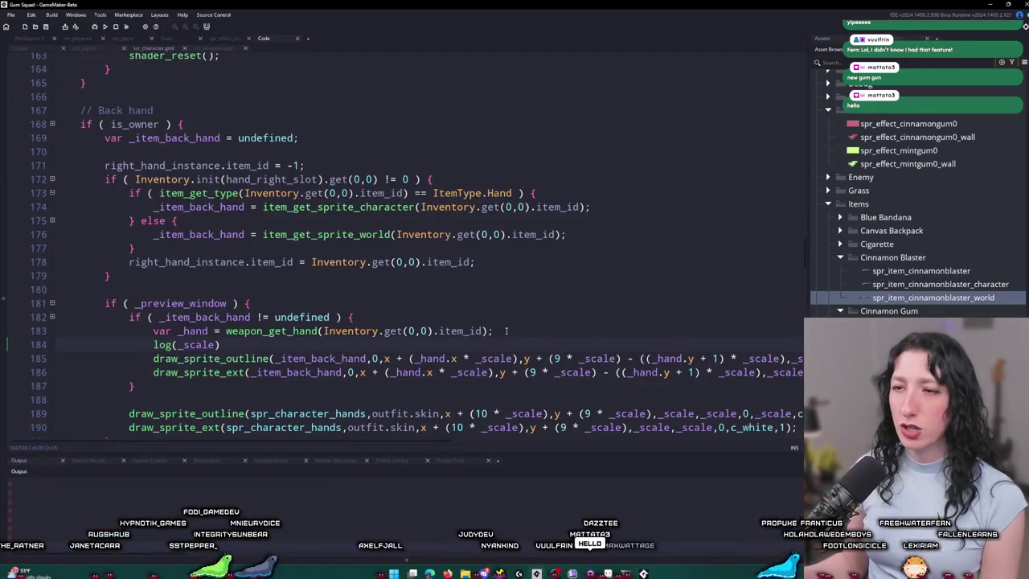
key(BackSpace)
key(BackSpace)
key(BackSpace)
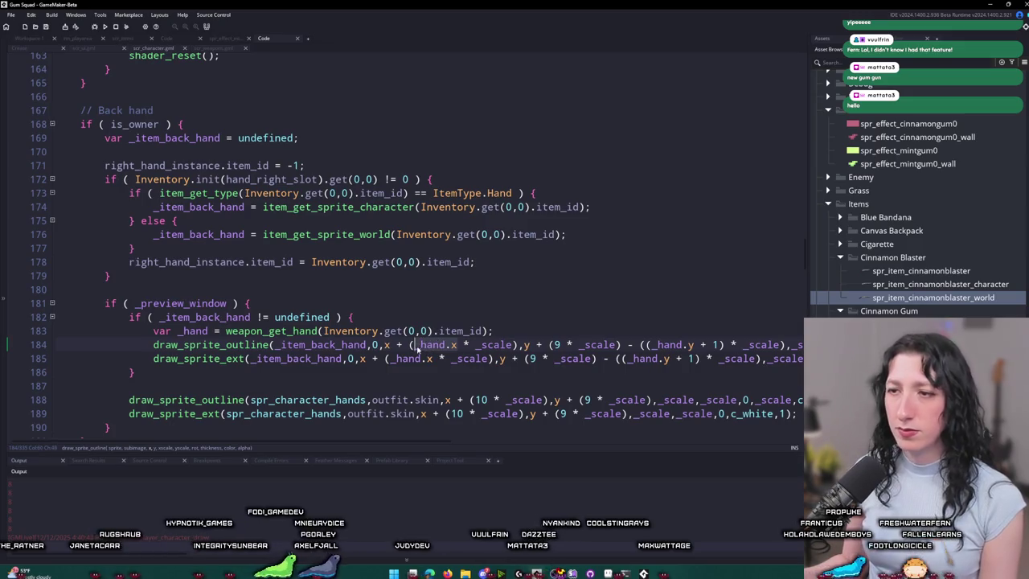
key(Return)
text(log(_hand.x))
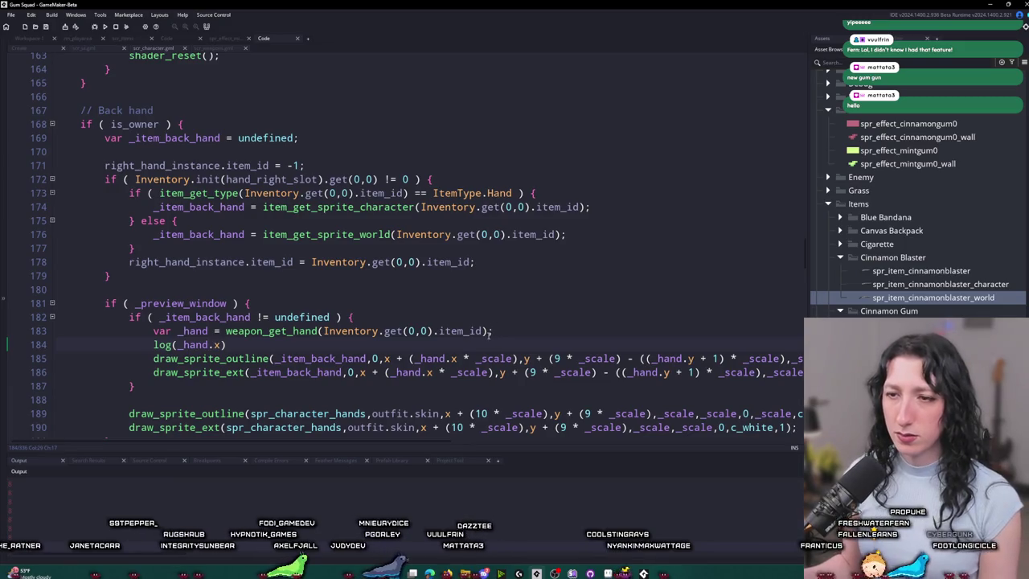
key(shift+Home)
key(BackSpace)
key(BackSpace)
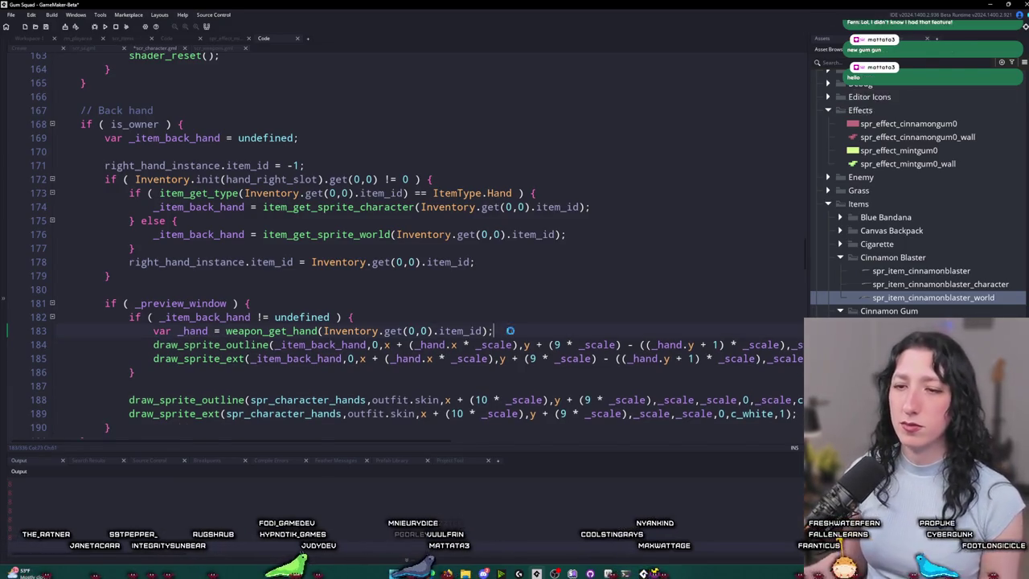
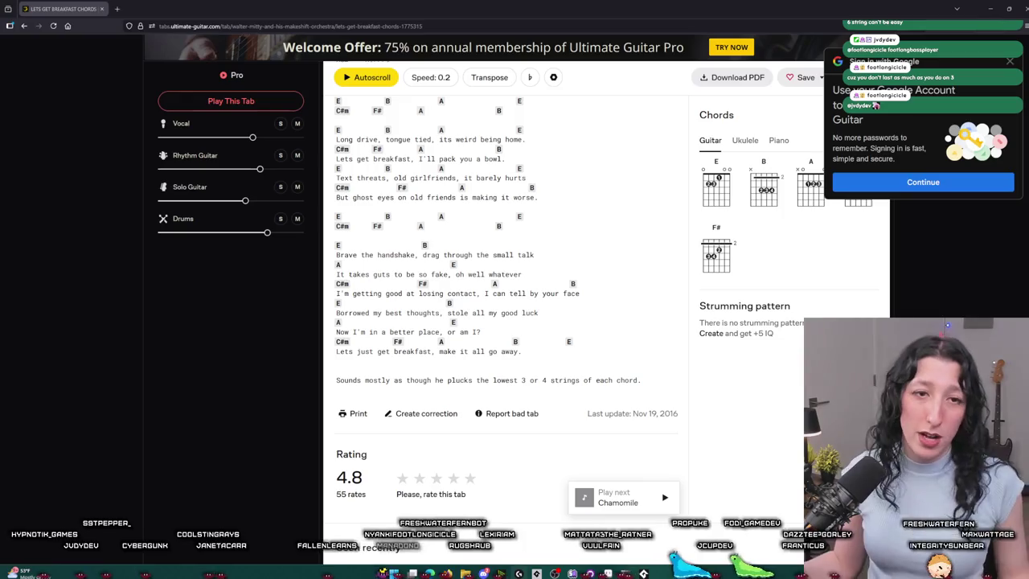
Step: Leave the Lets Get Breakfast chord tab and return to the GameMaker character script
key(alt+Tab)
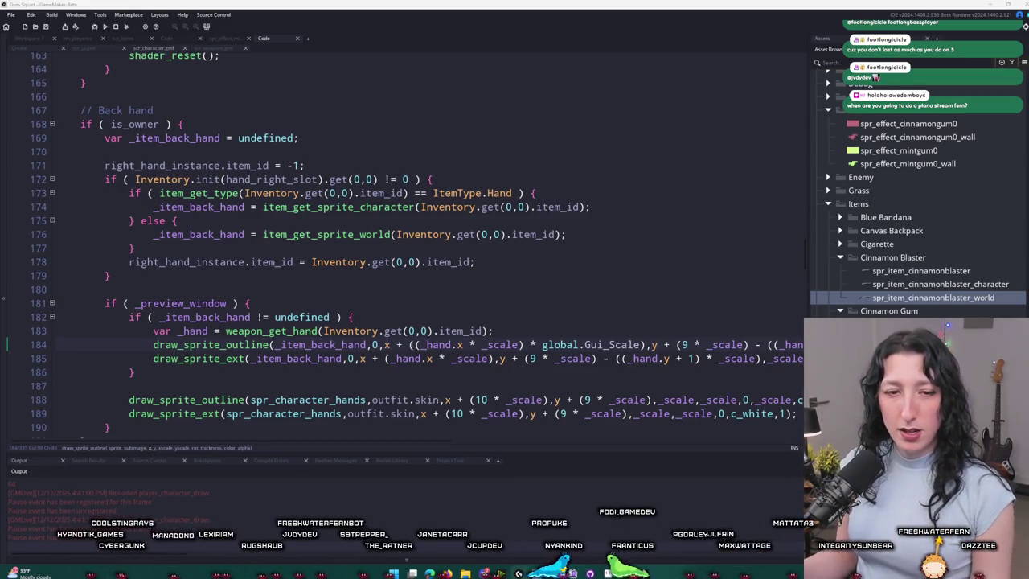
click(486, 259)
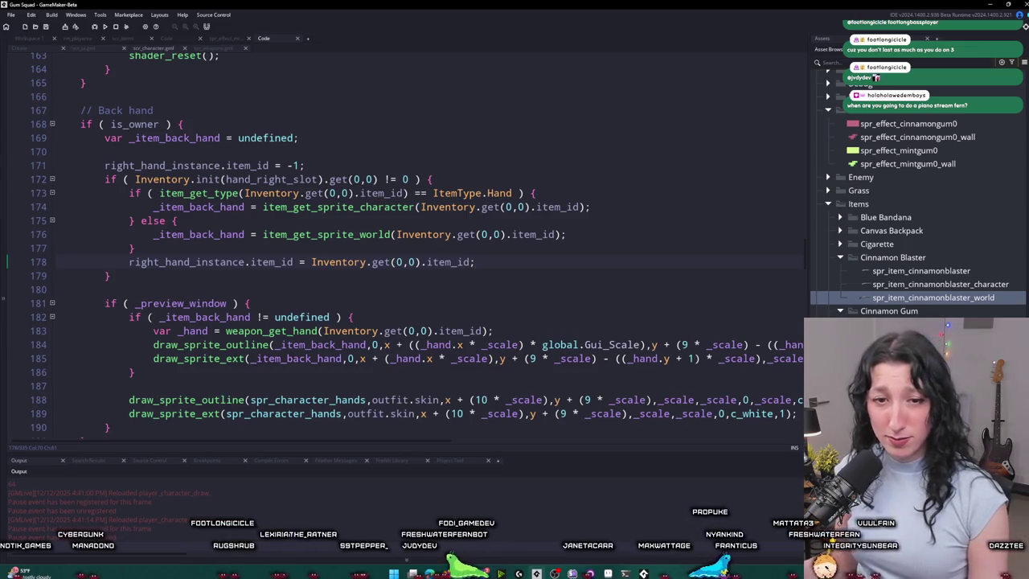
click(645, 204)
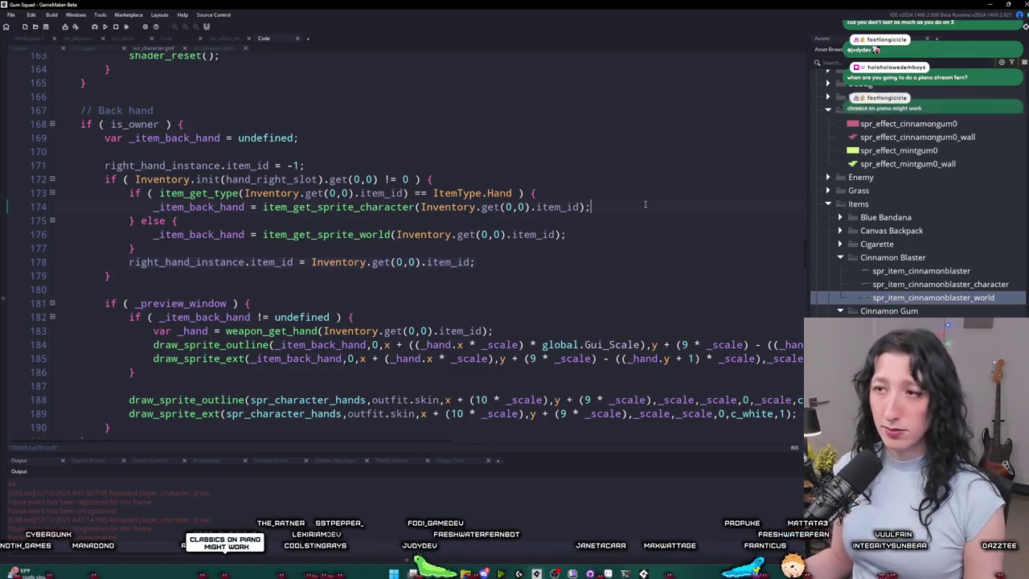
key(alt+Tab)
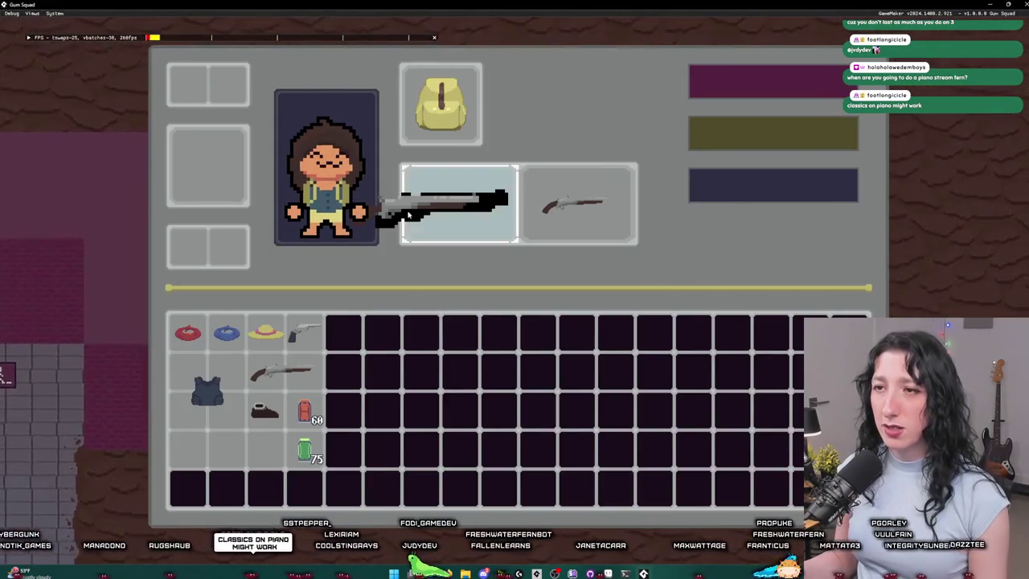
key(alt+Tab)
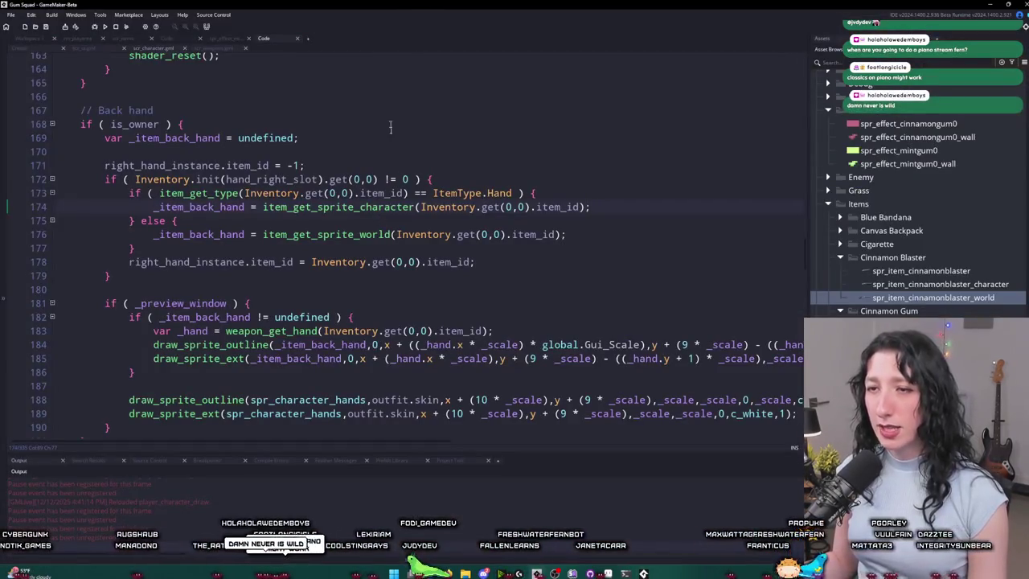
scroll(391, 127, up, 4)
scroll(377, 291, down, 6)
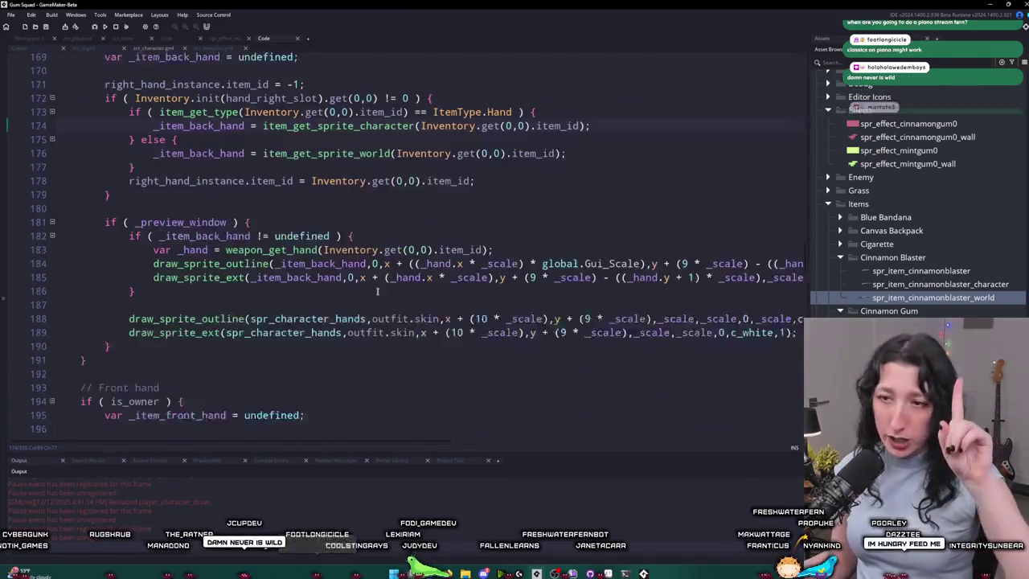
scroll(377, 291, down, 3)
scroll(483, 245, up, 2)
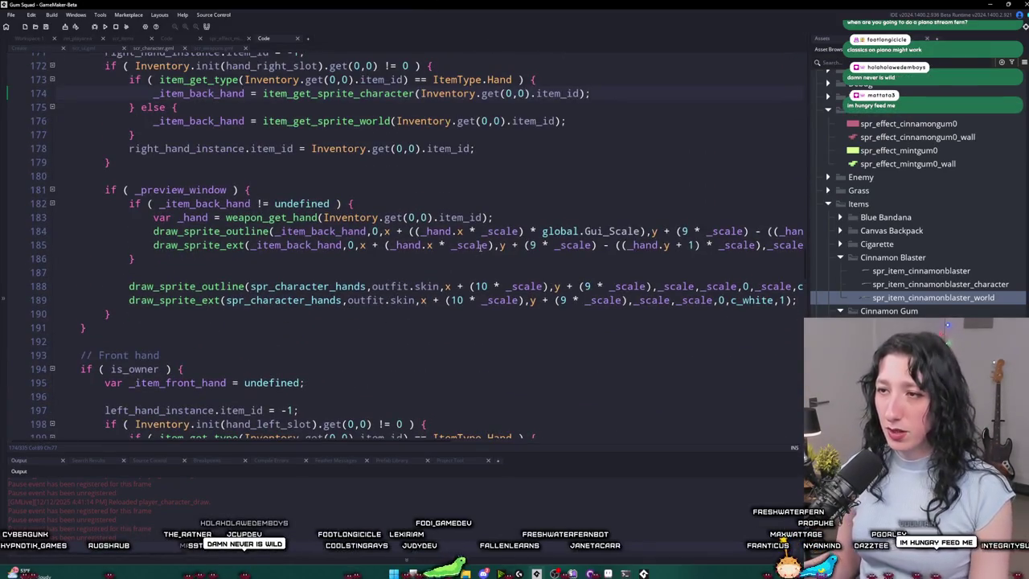
drag(640, 232, 585, 245)
click(543, 232)
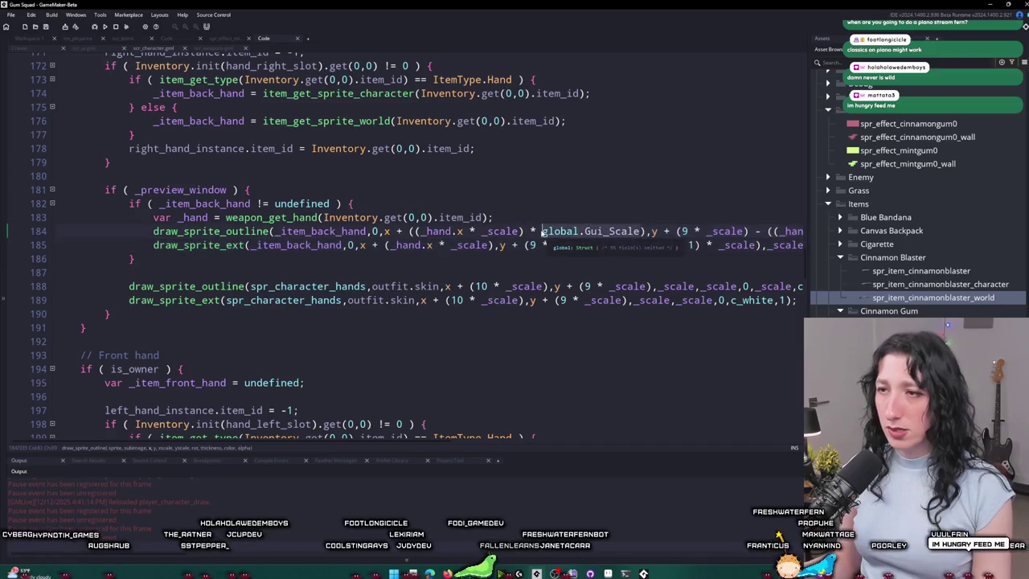
key(ctrl+Delete)
key(ctrl+Delete)
key(ctrl+Delete)
key(BackSpace)
key(BackSpace)
key(BackSpace)
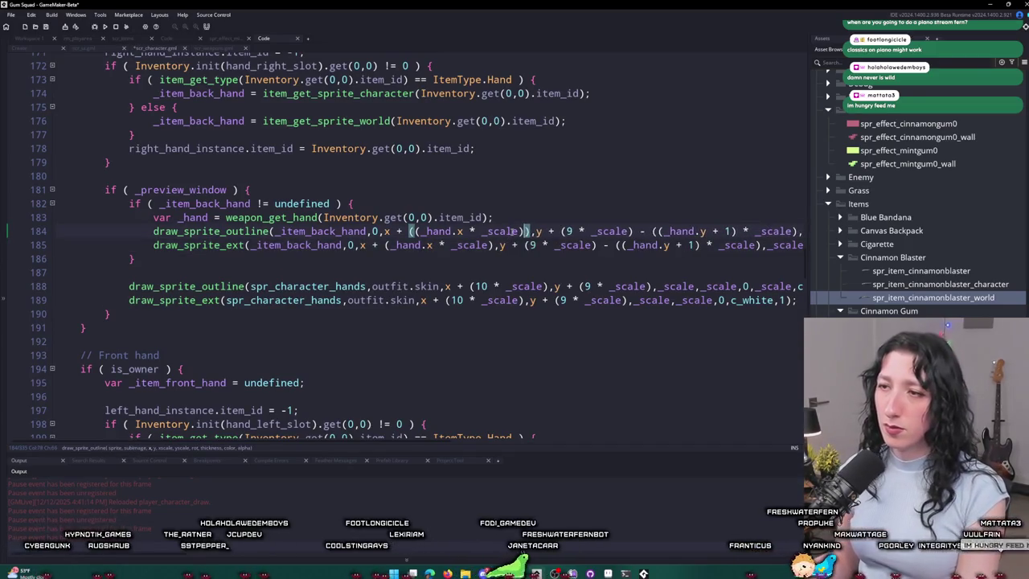
click(457, 232)
text(global.Gui_Scale)
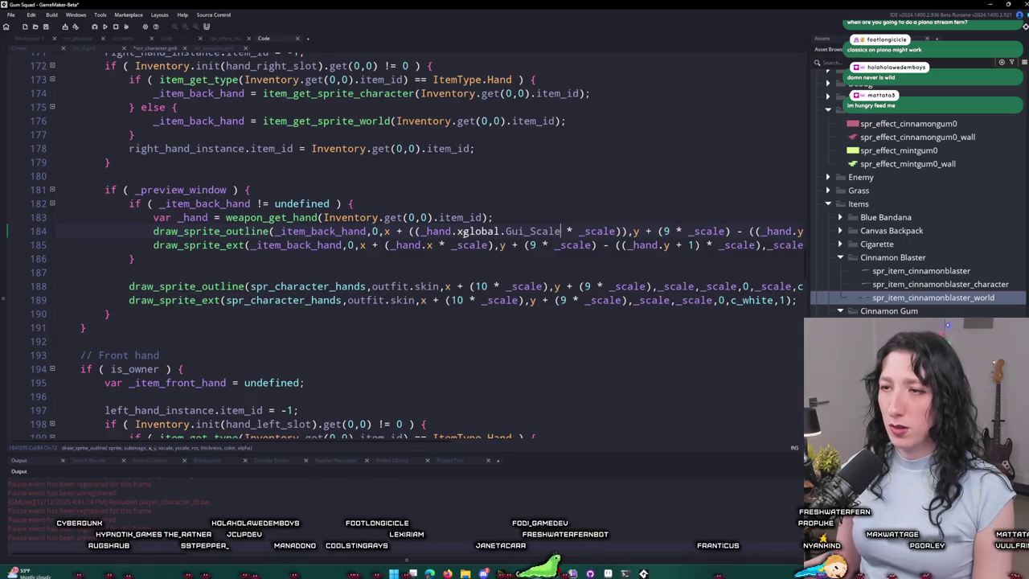
key(ctrl+z)
key(ctrl+z)
key(ctrl+z)
key(alt+Tab)
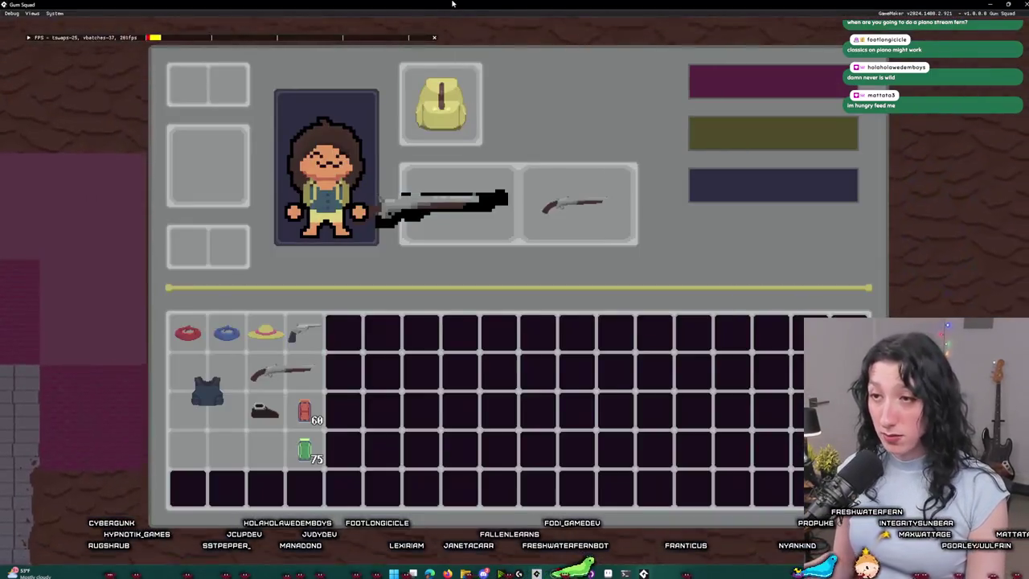
key(alt+Tab)
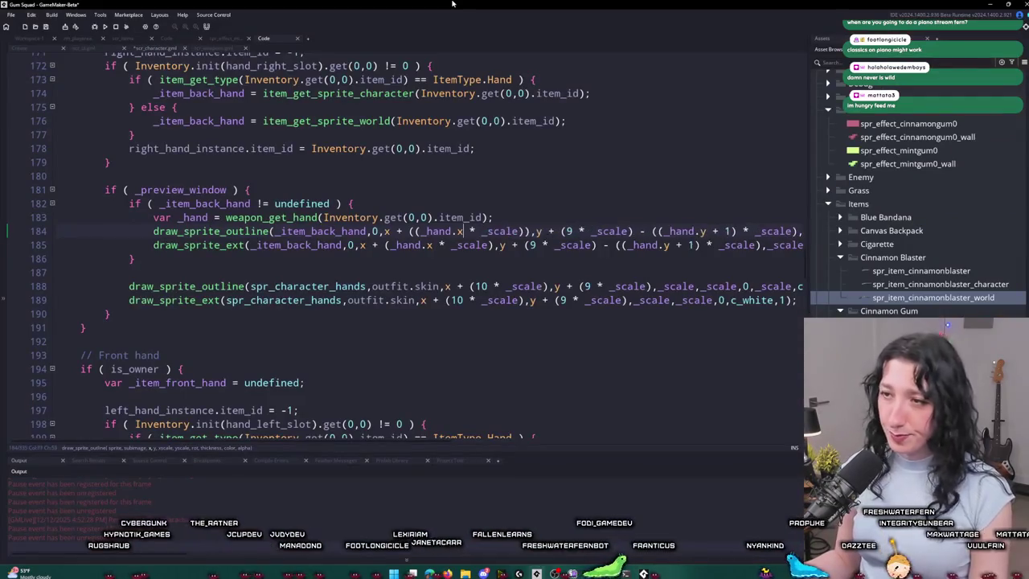
key(Right)
key(Right)
key(Right)
text(*)
text(global.Gui_Scale)
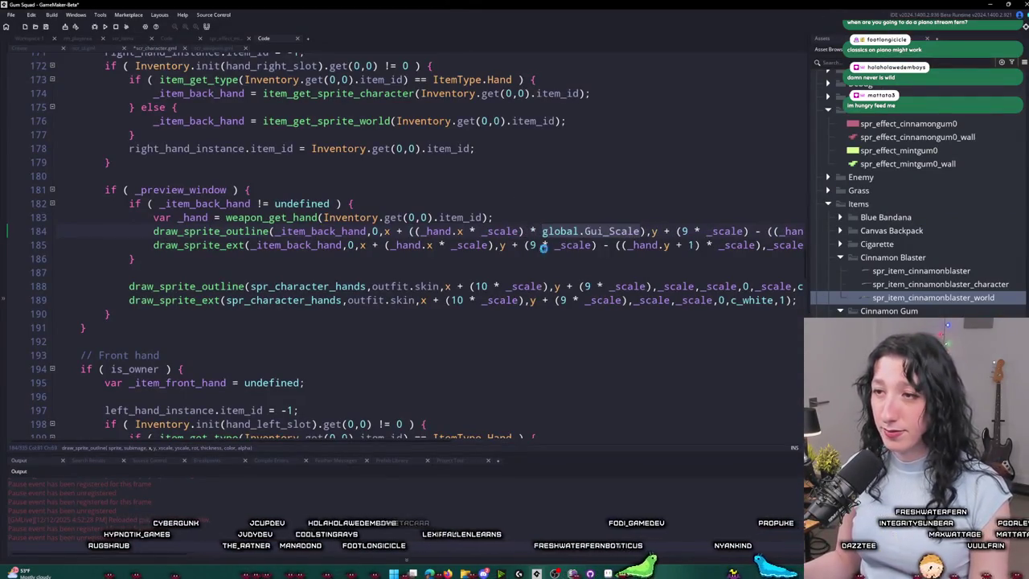
scroll(613, 251, up, 1)
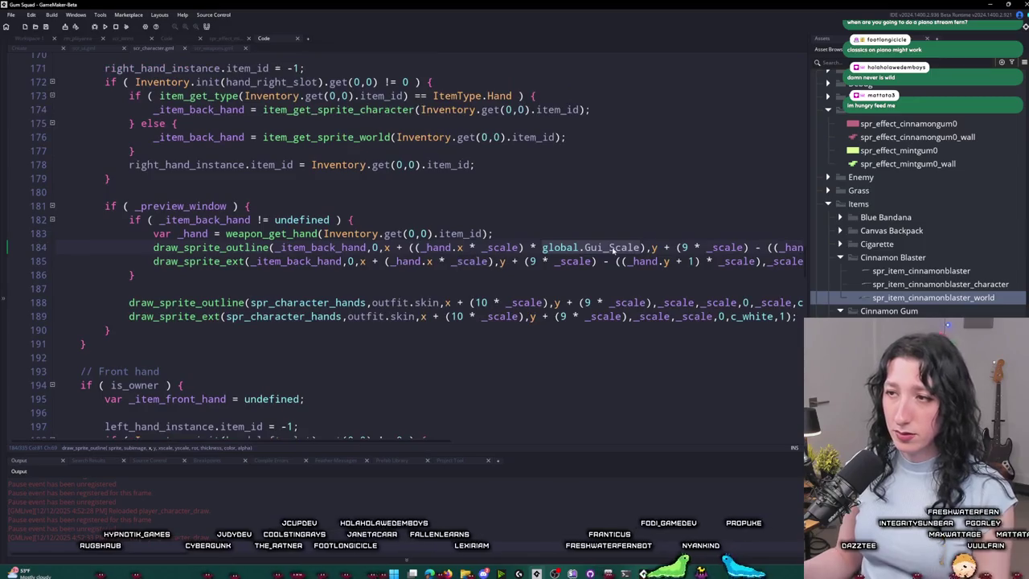
Step: Save the script and check the running game's inventory, moving the shrunken game window higher
key(ctrl+s)
key(alt+Tab)
key(Tab)
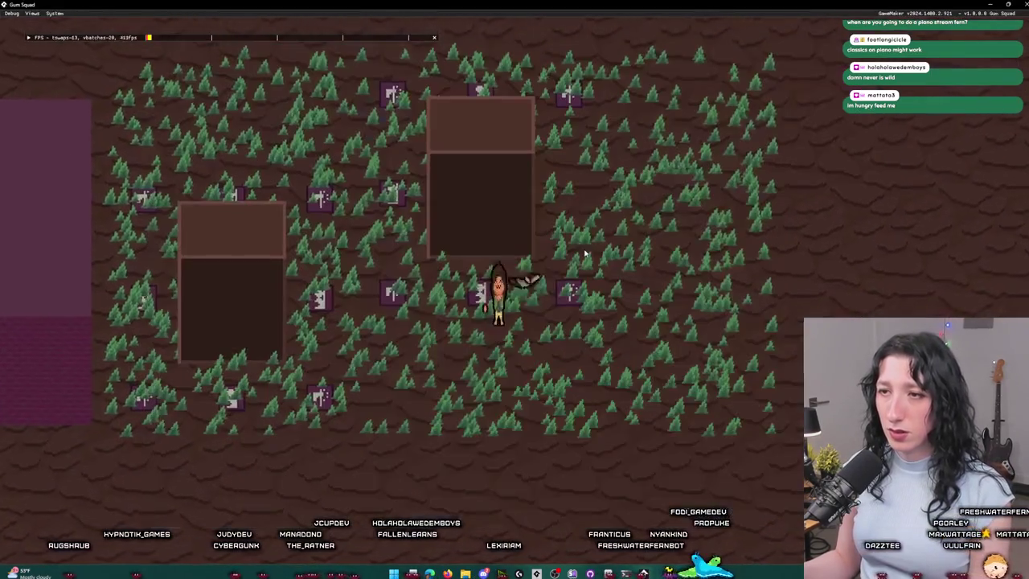
key(Tab)
key(super+Down)
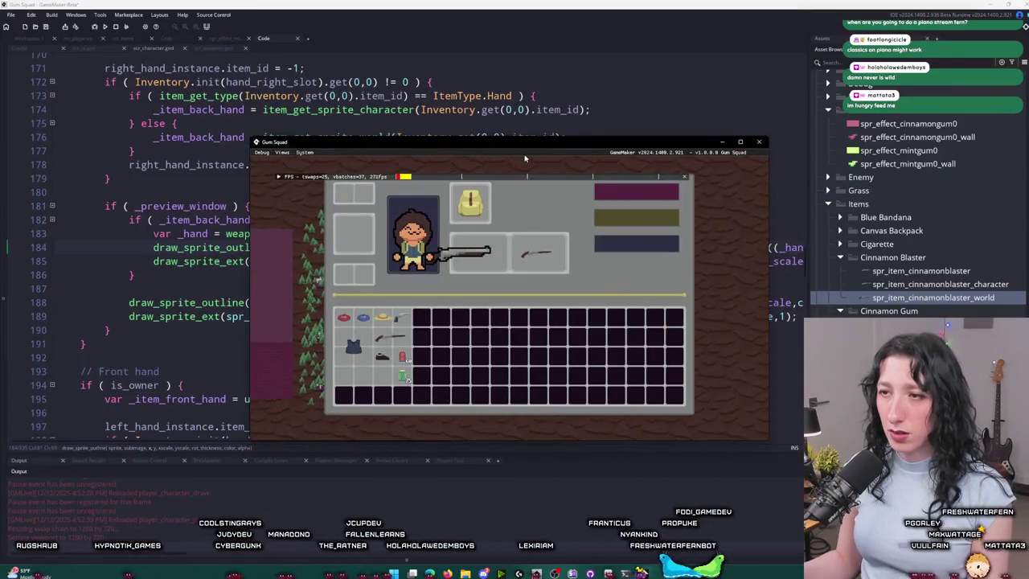
mouse_move(524, 159)
mouse_down()
mouse_move(499, 2)
mouse_move(475, 17)
mouse_move(427, 121)
mouse_move(430, 2)
mouse_up()
key(alt+Tab)
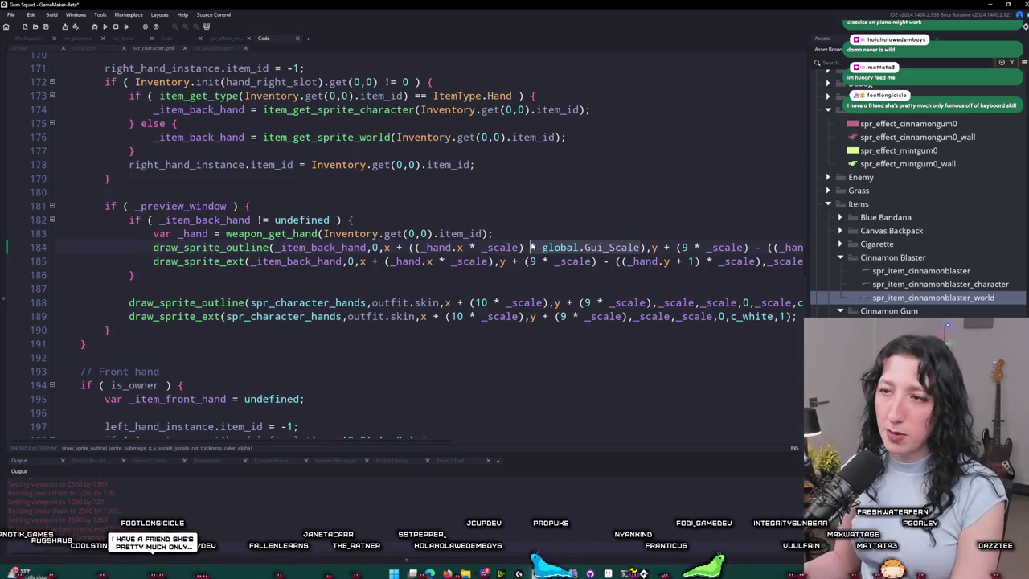
Step: Remove the Gui_Scale multiplier and extra bracket from line 184's x offset, then save
key(ctrl+Delete)
key(ctrl+Delete)
key(Delete)
click(411, 247)
key(BackSpace)
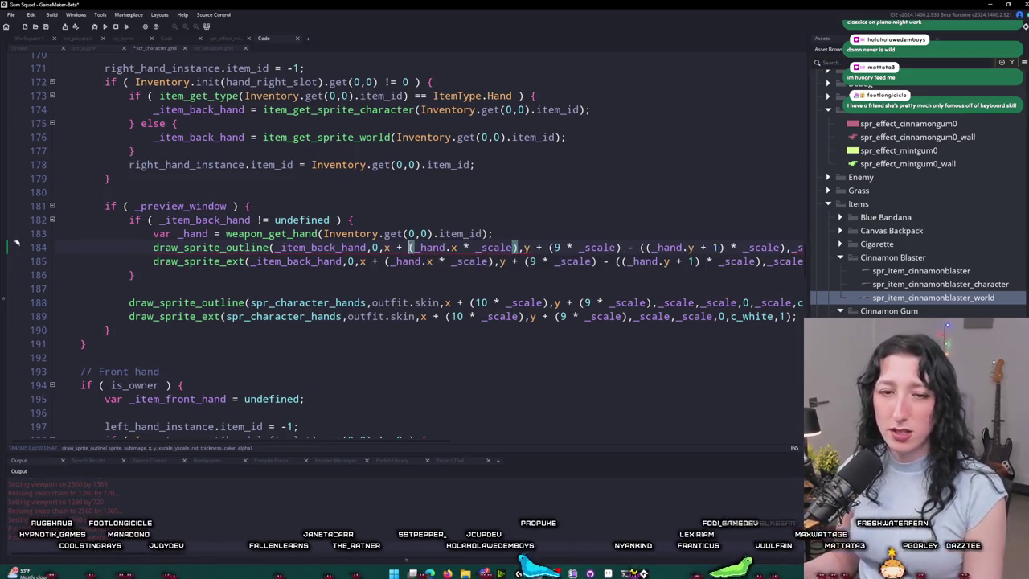
key(ctrl+s)
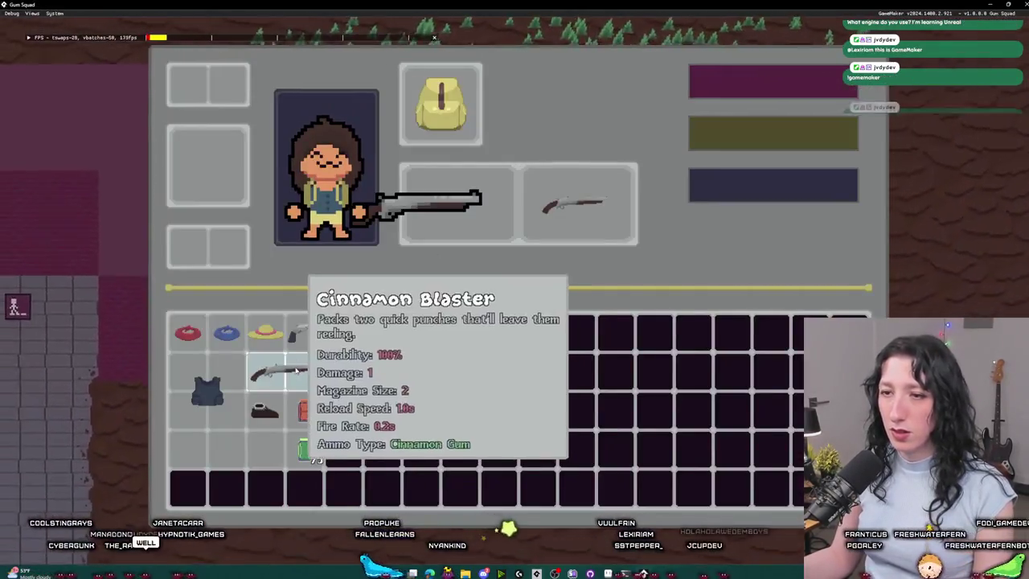
Step: Equip the revolver in the right weapon slot of the running game, then return to the script
click(431, 226)
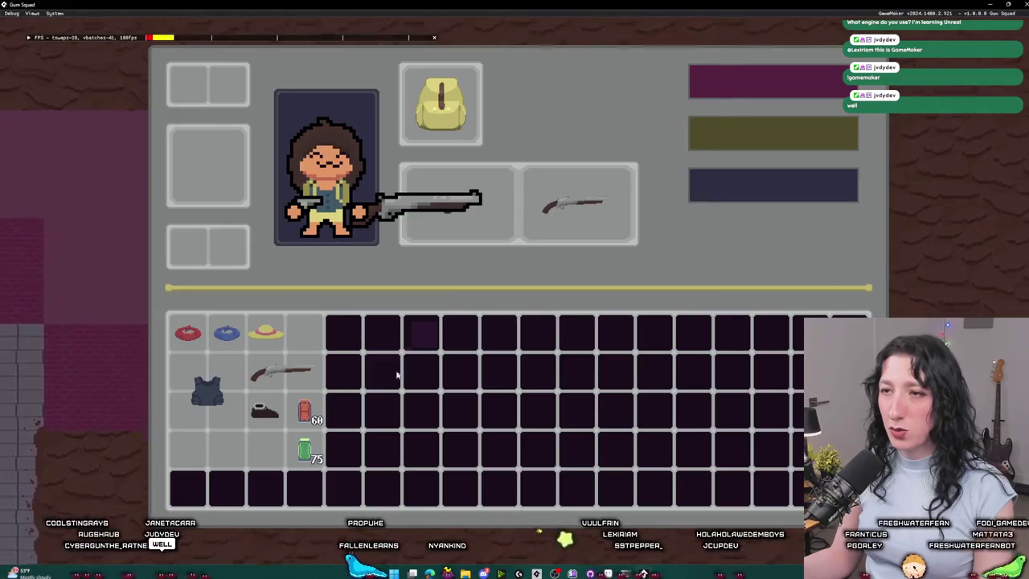
click(551, 208)
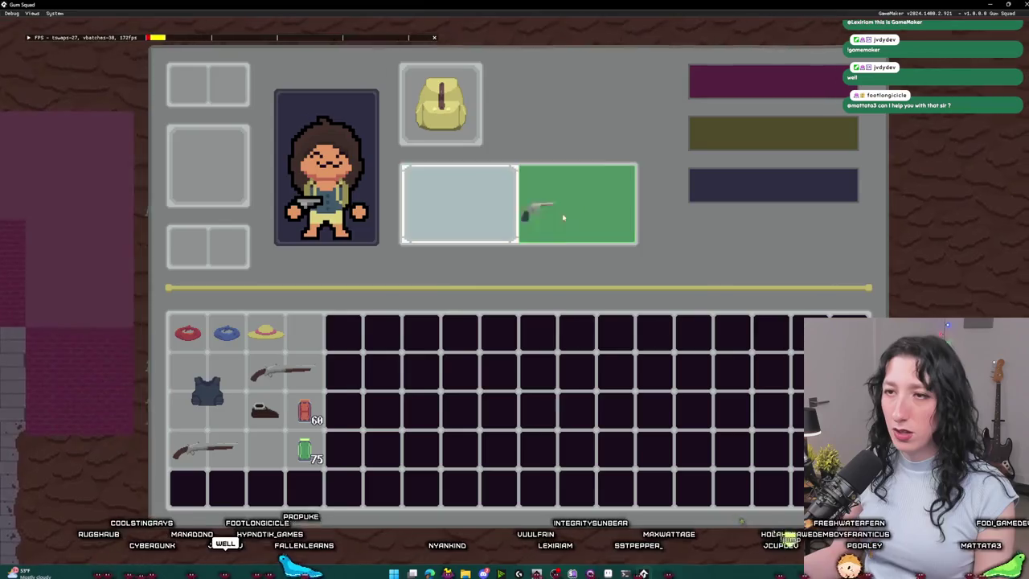
click(486, 209)
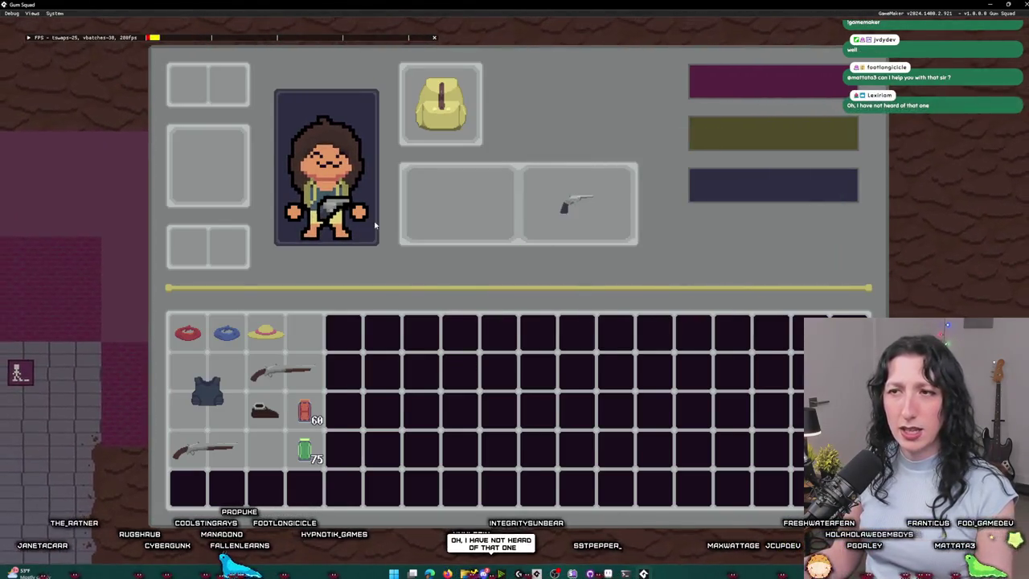
key(alt+Tab)
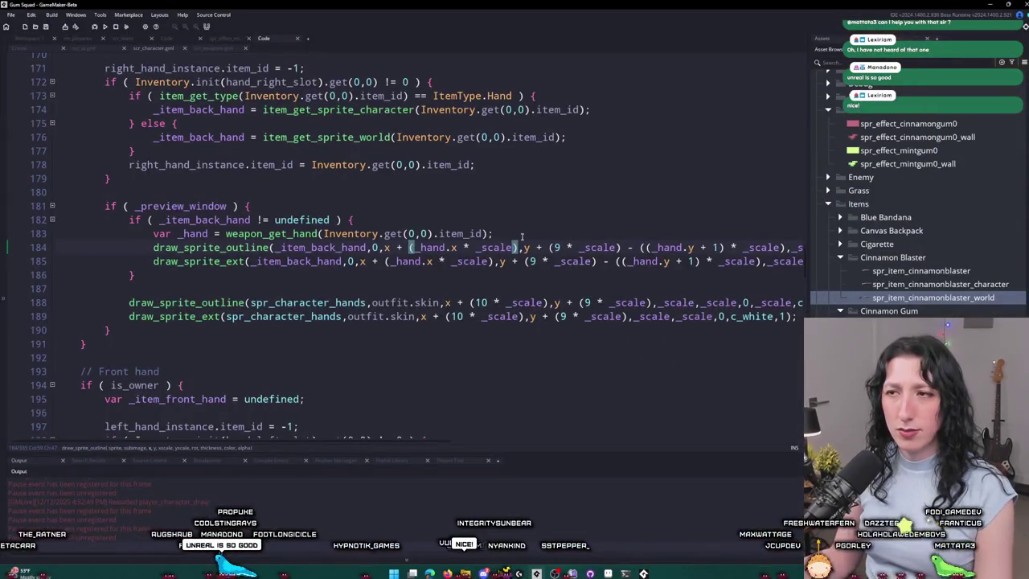
Step: Compare line 184's x offset against the game and comment out the outline draw call
click(390, 249)
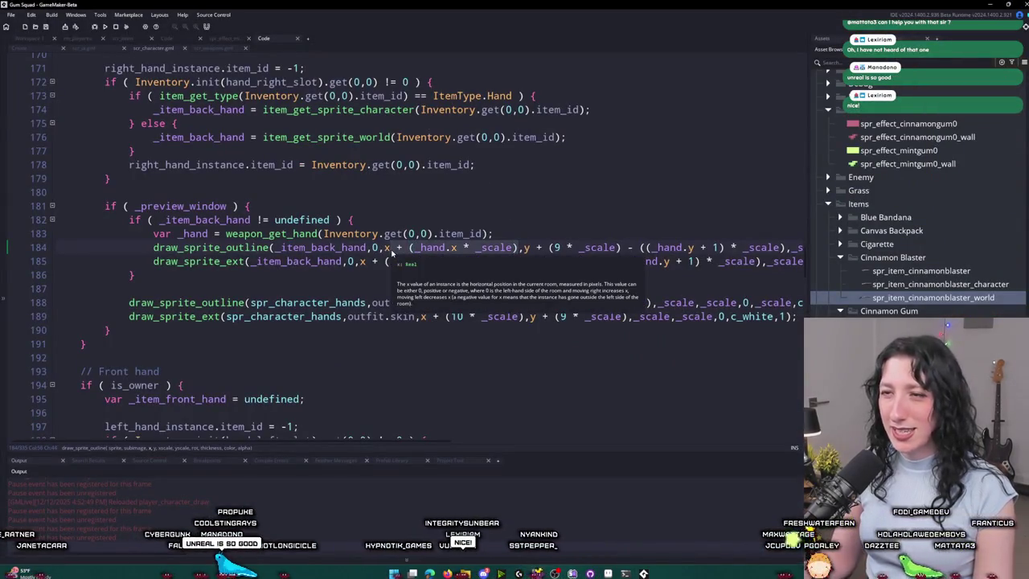
key(alt+Tab)
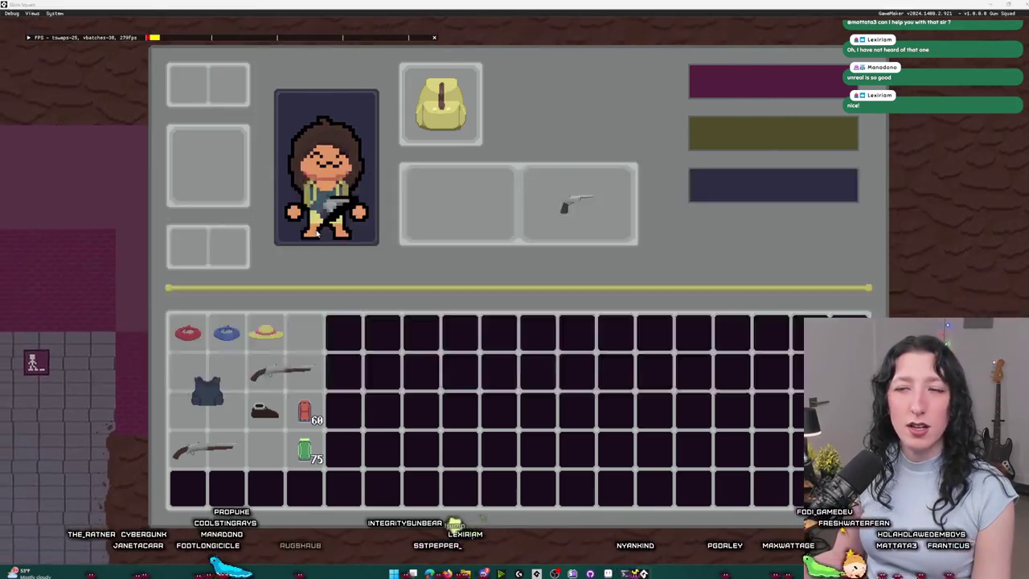
key(alt+Tab)
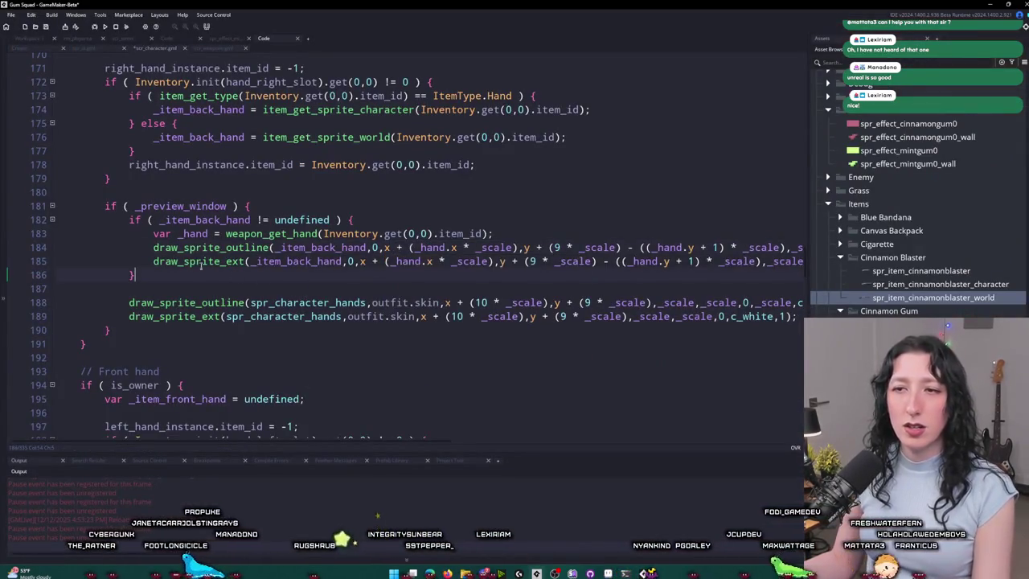
key(ctrl+k)
key(ctrl+z)
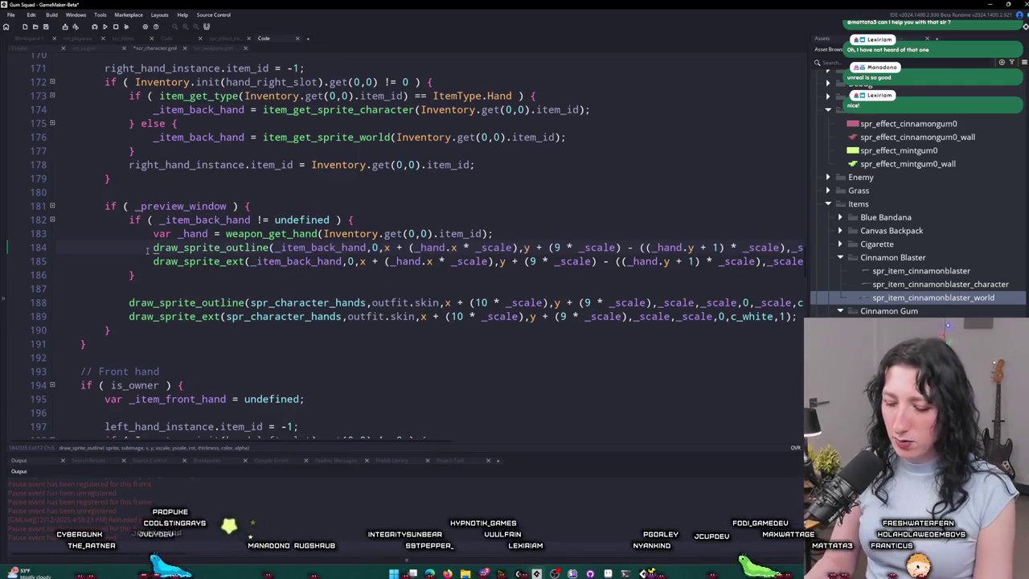
key(ctrl+k)
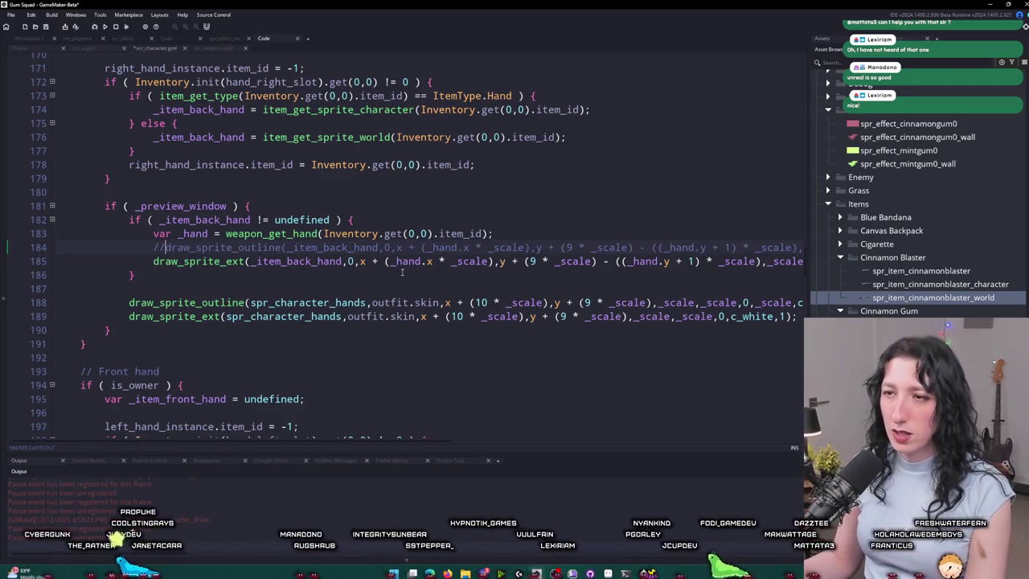
Step: Add '* _scale)' to the weapon's x offset on line 185, save, and check it in game
click(362, 261)
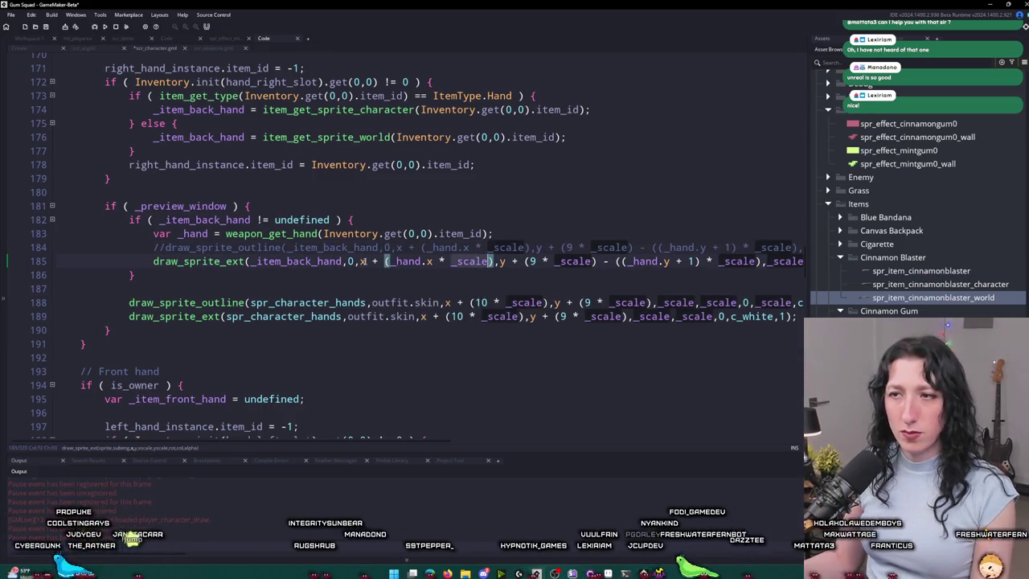
text(* _scale)
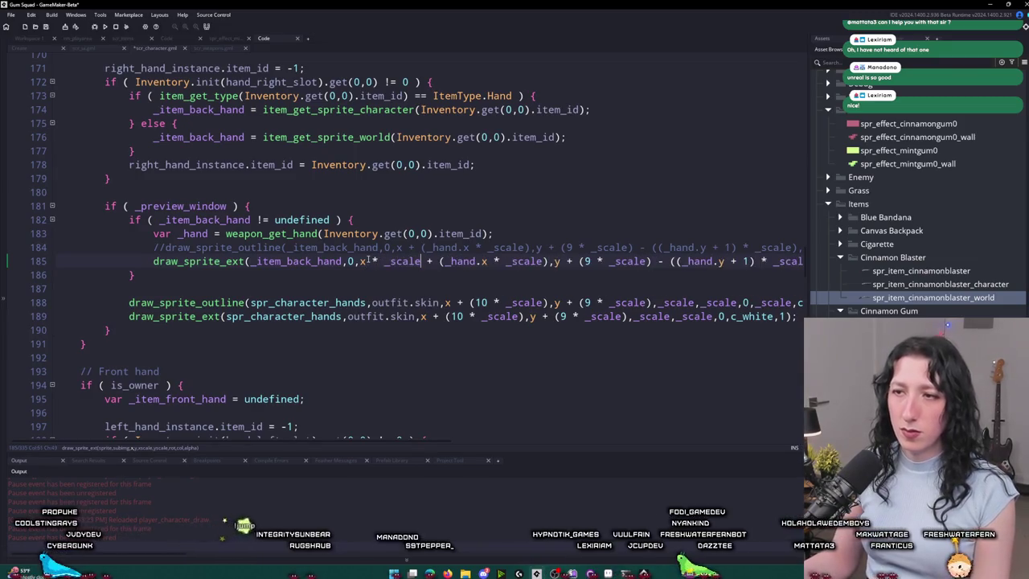
text())
key(ctrl+s)
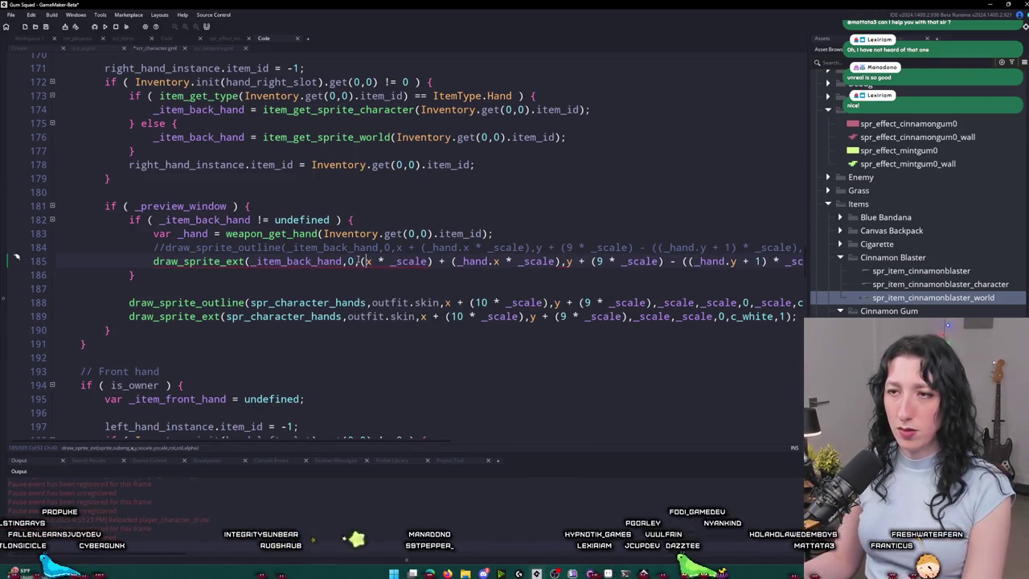
key(alt+Tab)
key(alt+Tab)
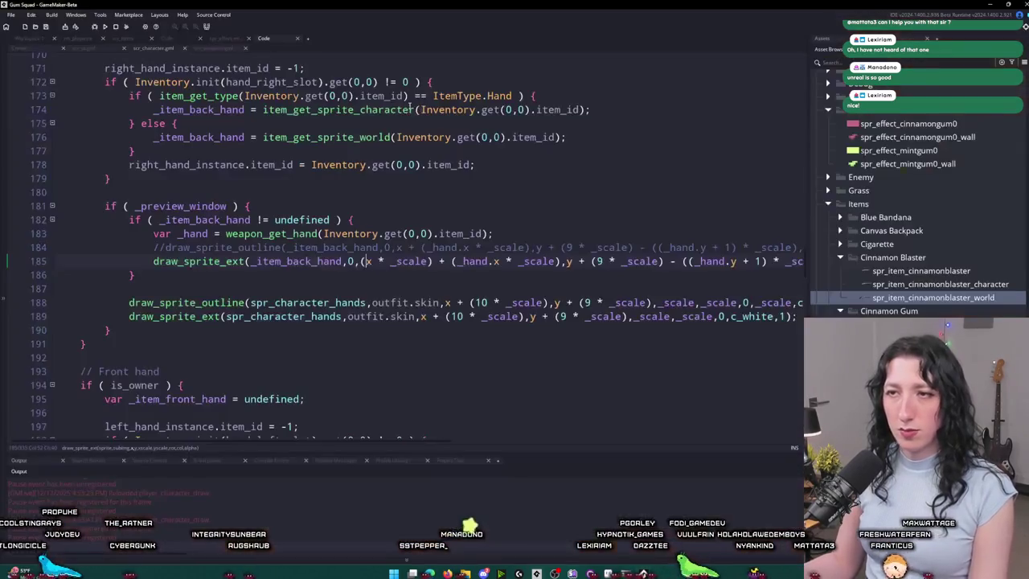
key(alt+Tab)
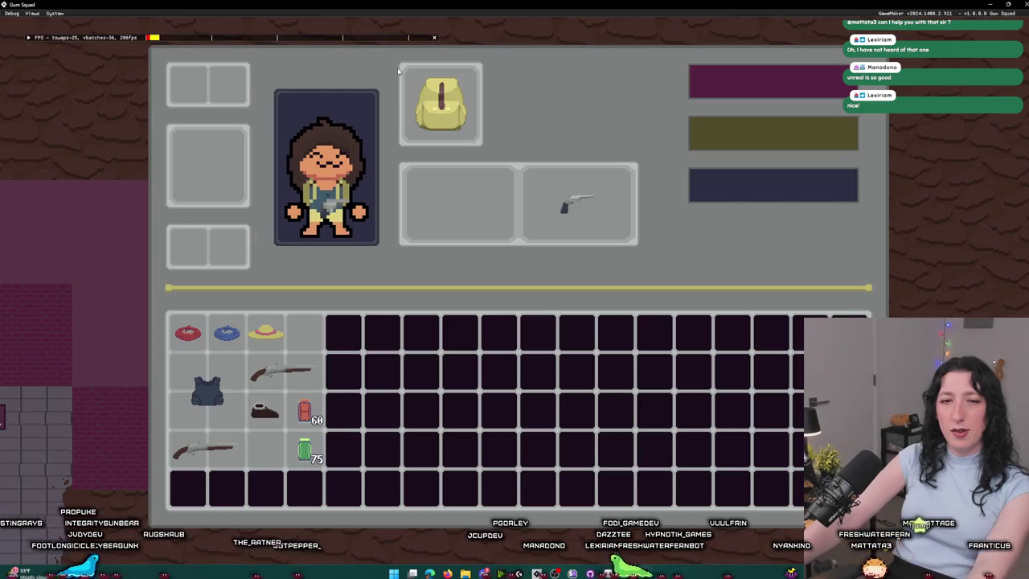
key(Escape)
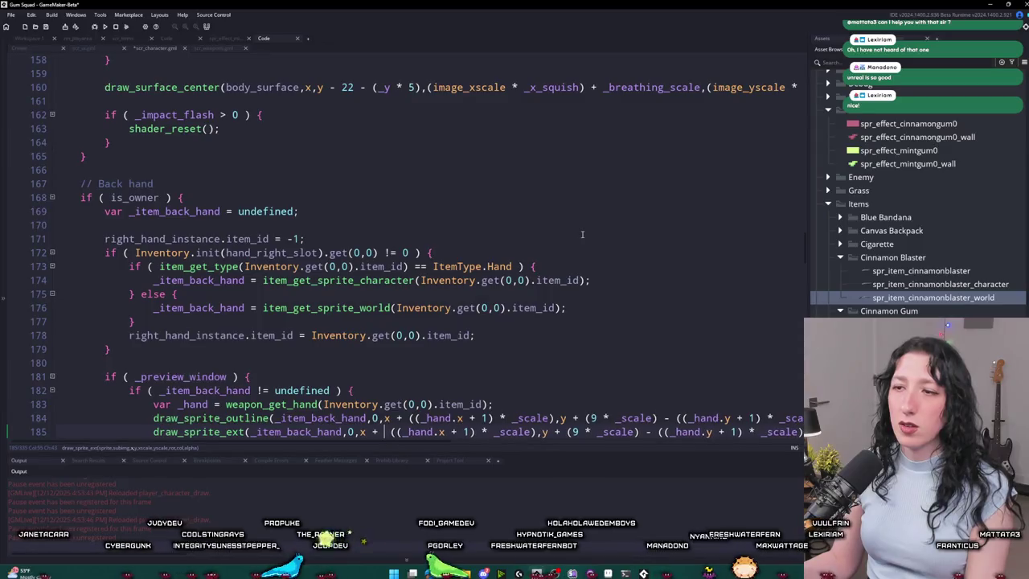
Step: Restore the (10 * _scale) offset and paste it into the outline call on line 184
scroll(583, 234, down, 1)
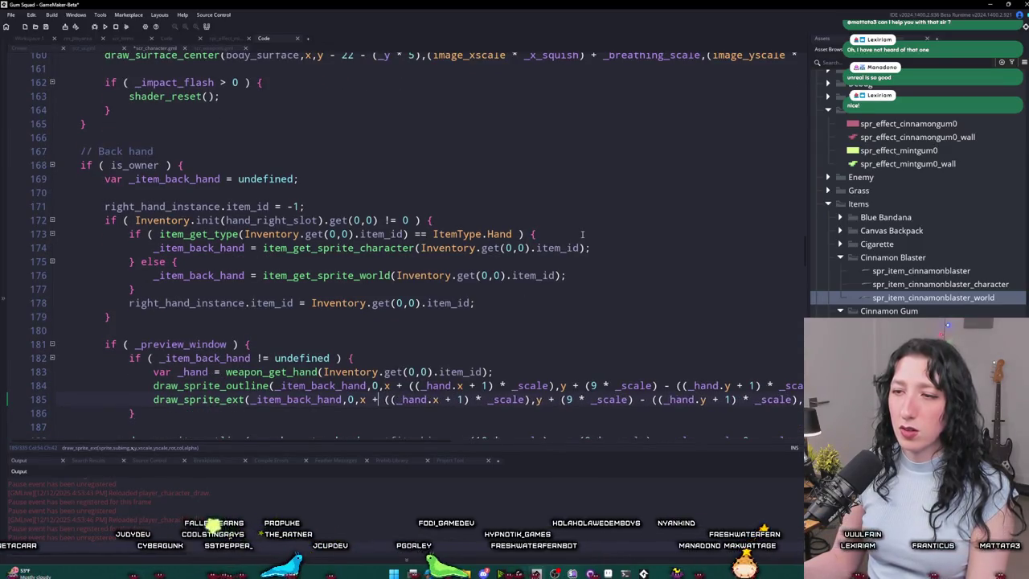
key(Delete)
key(Delete)
key(Delete)
key(BackSpace)
key(ctrl+z)
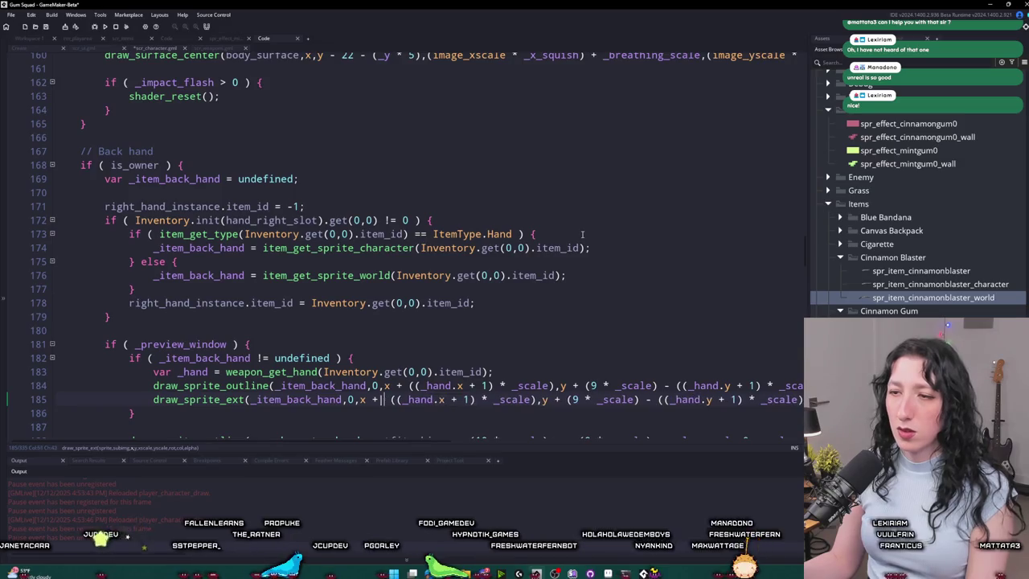
key(ctrl+z)
key(Up)
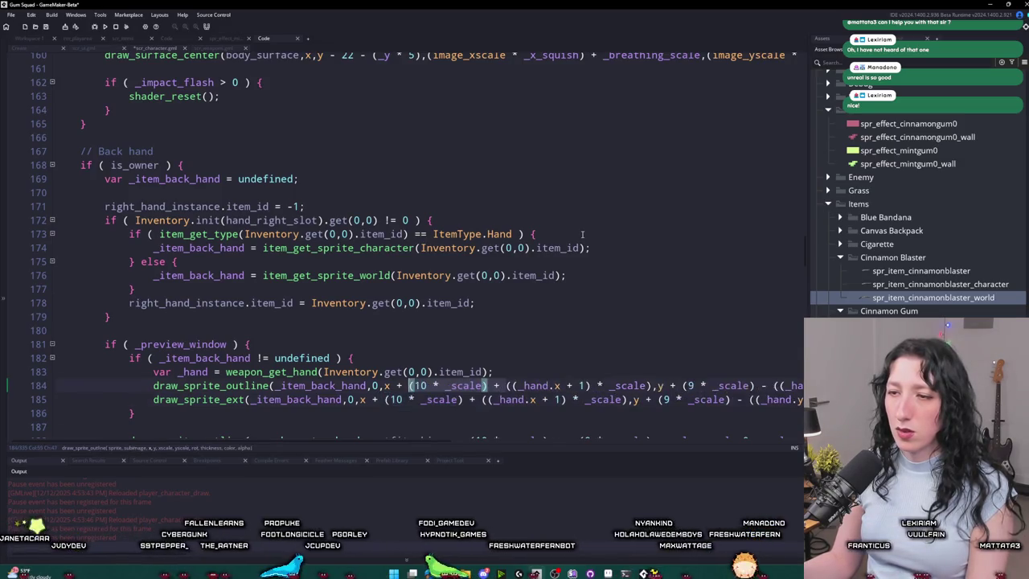
scroll(582, 234, up, 10)
scroll(582, 234, down, 9)
text((10 * _scale) +)
scroll(582, 234, down, 3)
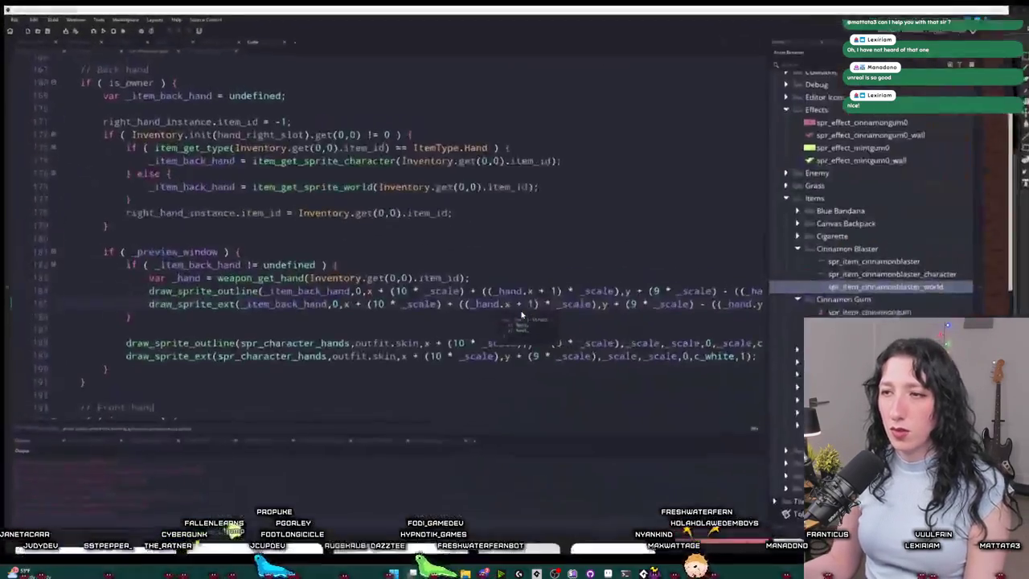
key(alt+Tab)
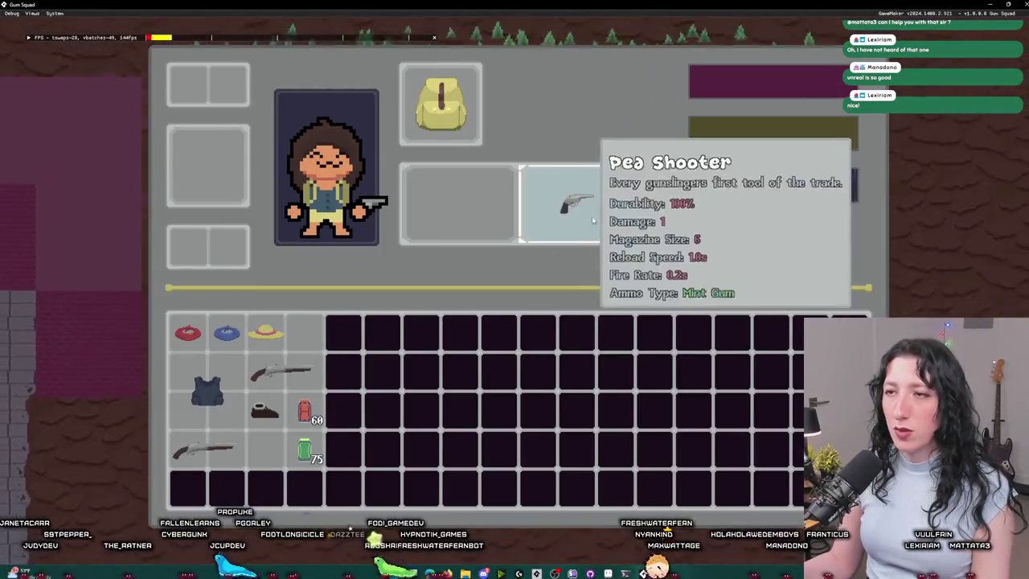
Step: Unequip the Pea Shooter revolver and equip the Cinnamon Blaster rifle in the second weapon slot
mouse_move(577, 205)
mouse_down()
mouse_move(471, 219)
mouse_move(590, 218)
mouse_move(342, 360)
mouse_move(306, 334)
mouse_up()
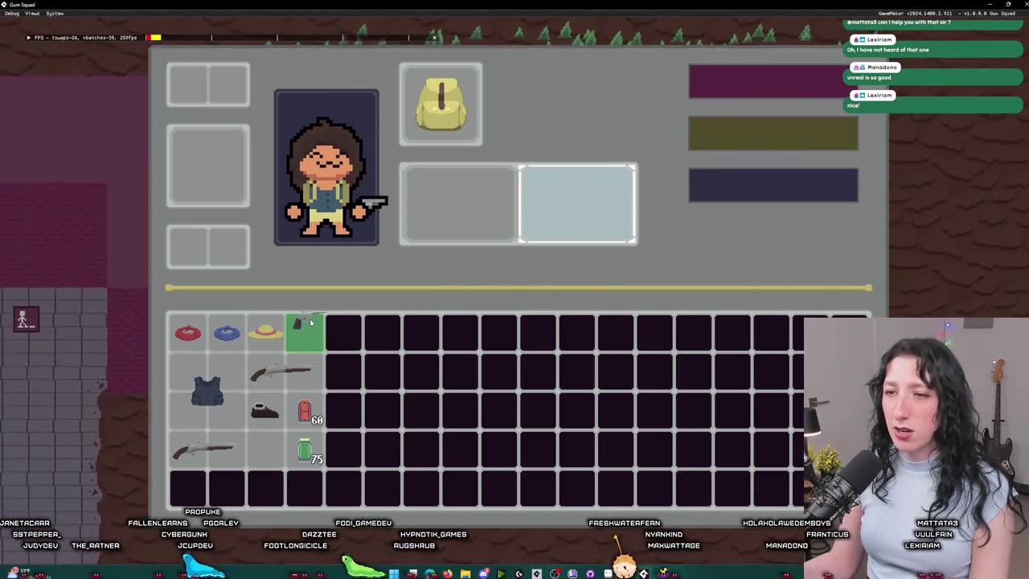
mouse_move(280, 372)
mouse_down()
mouse_move(455, 217)
mouse_move(451, 207)
mouse_up()
mouse_move(542, 206)
mouse_down()
mouse_move(540, 197)
mouse_move(603, 202)
mouse_move(388, 211)
mouse_up()
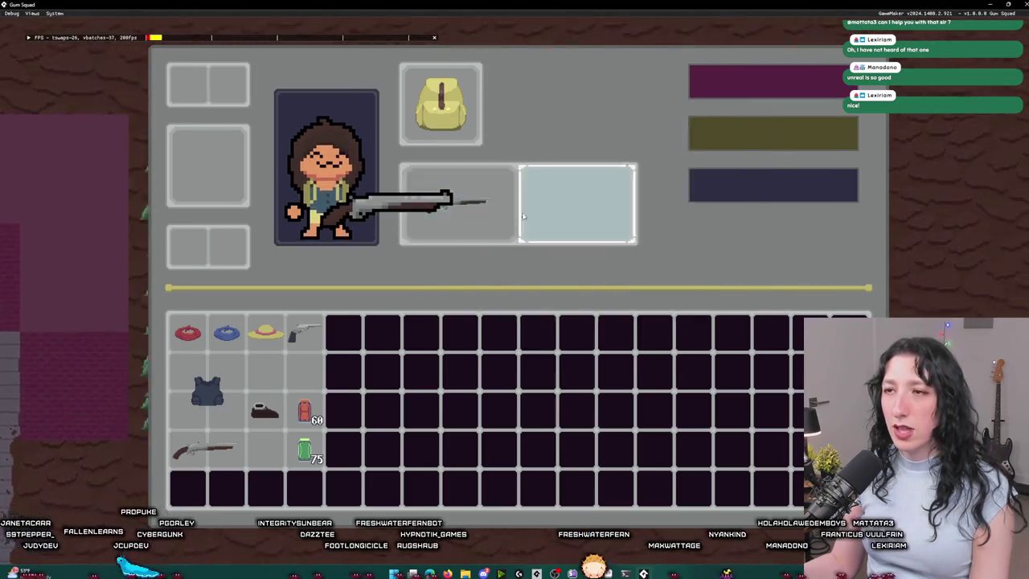
mouse_move(473, 217)
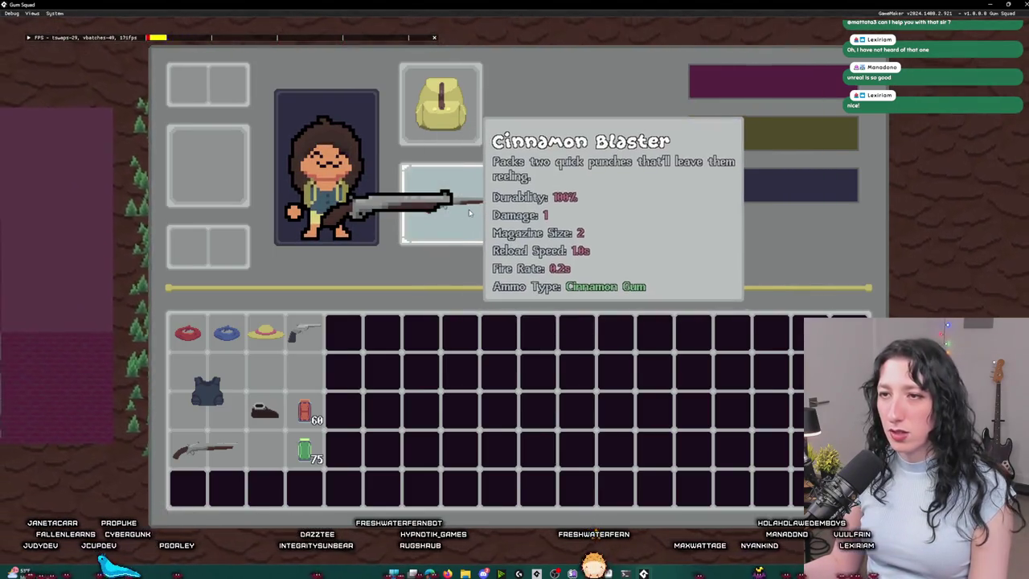
drag(473, 217, 563, 201)
key(alt+Tab)
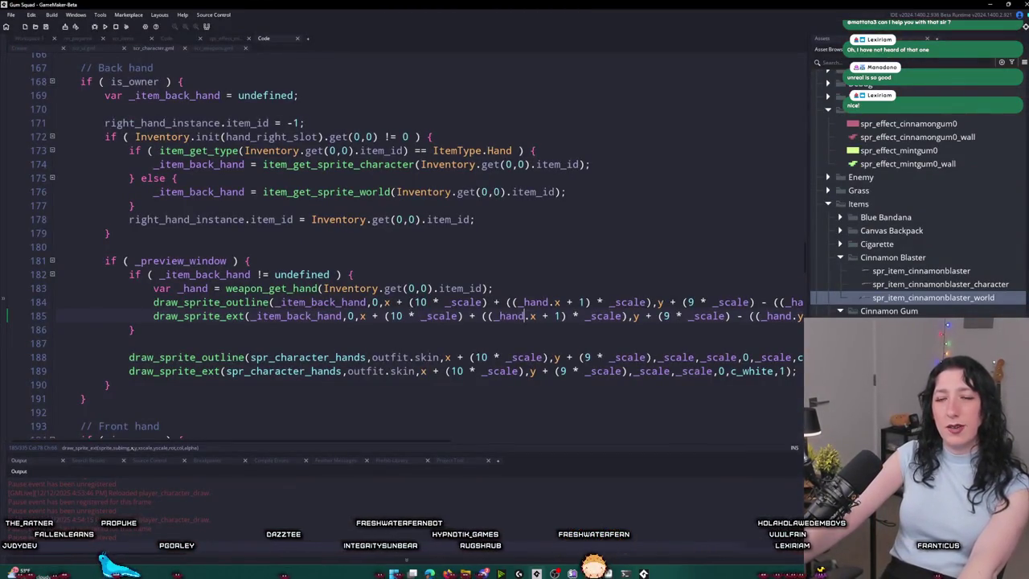
scroll(286, 288, down, 1)
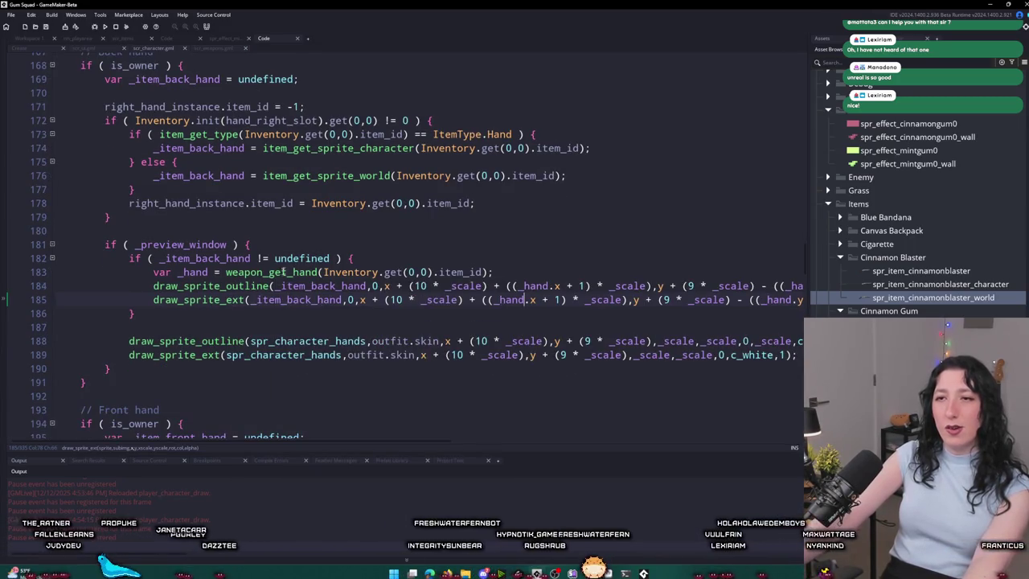
double_click(300, 299)
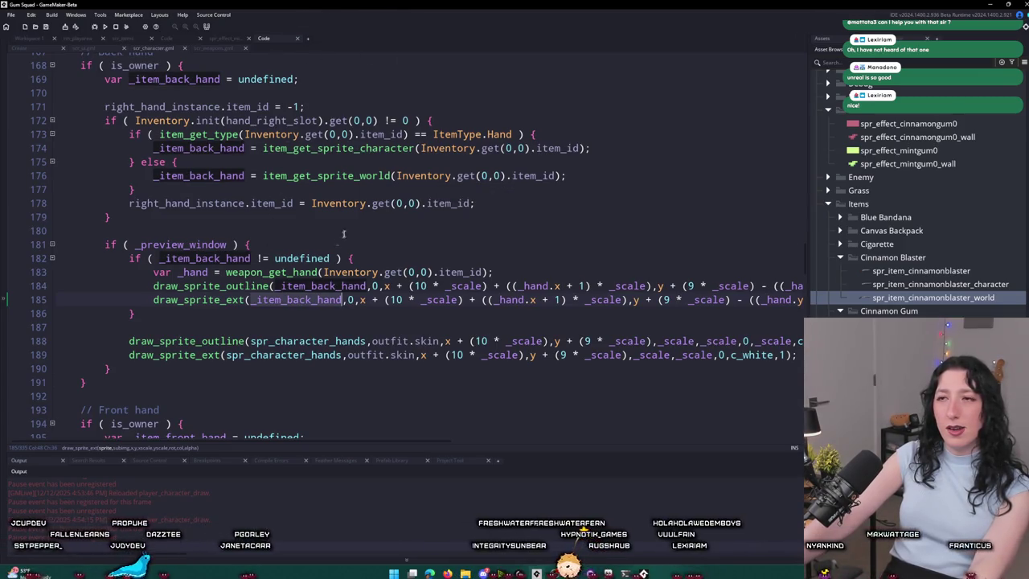
click(378, 163)
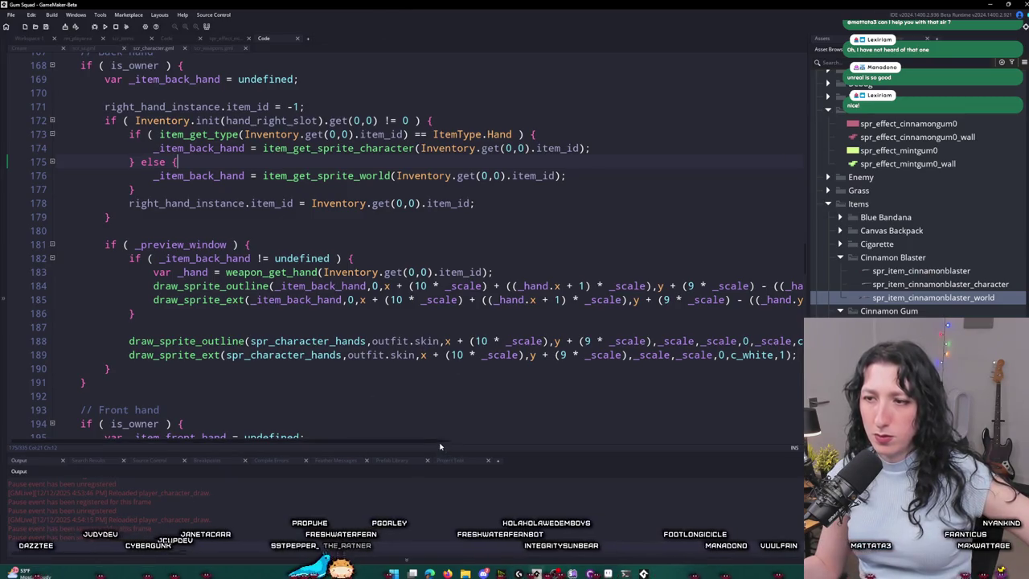
Step: Scroll the code sideways, then bring the Twitch home page in the browser to the front
mouse_move(442, 441)
mouse_down()
mouse_move(607, 463)
mouse_move(667, 442)
mouse_move(360, 416)
mouse_up()
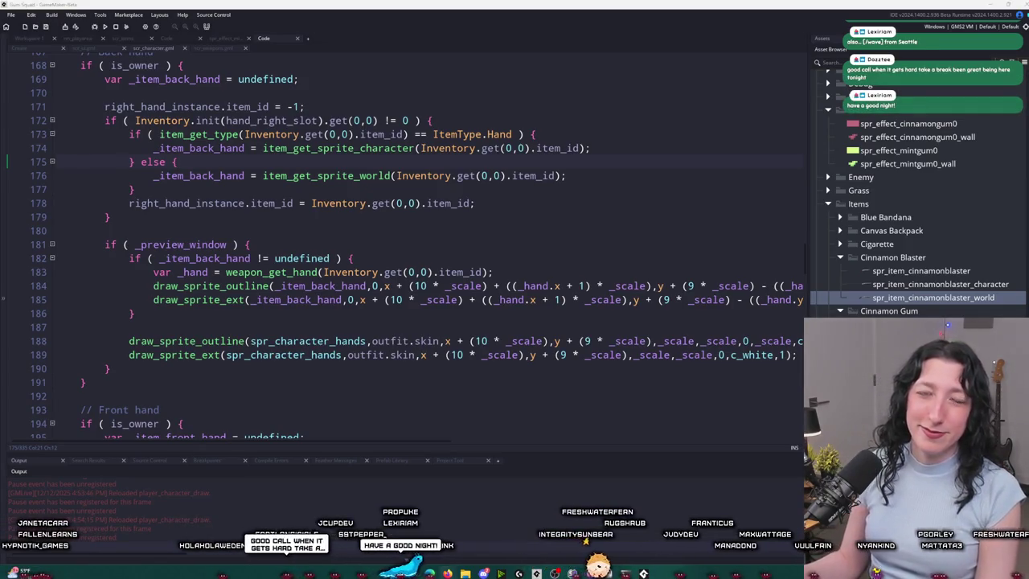
key(alt+Tab)
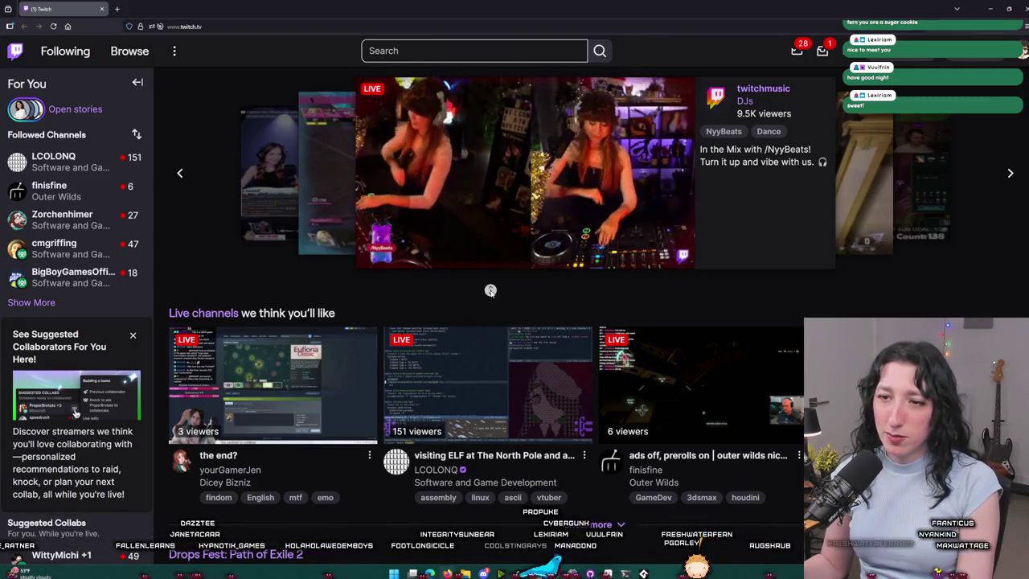
Step: Browse the Software and Game Development category and open the 151-viewer live Lisp stream
scroll(490, 290, down, 2)
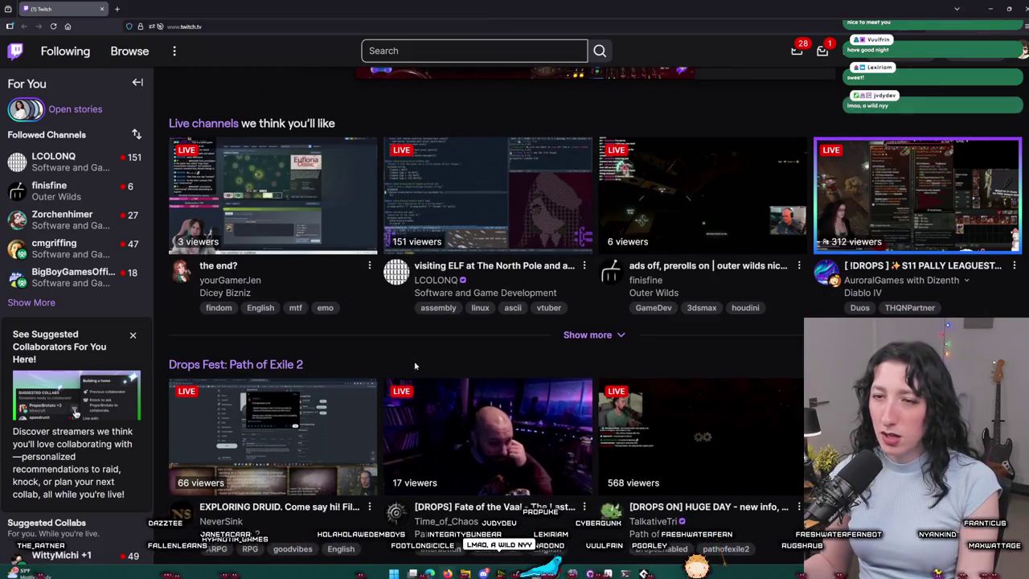
click(481, 294)
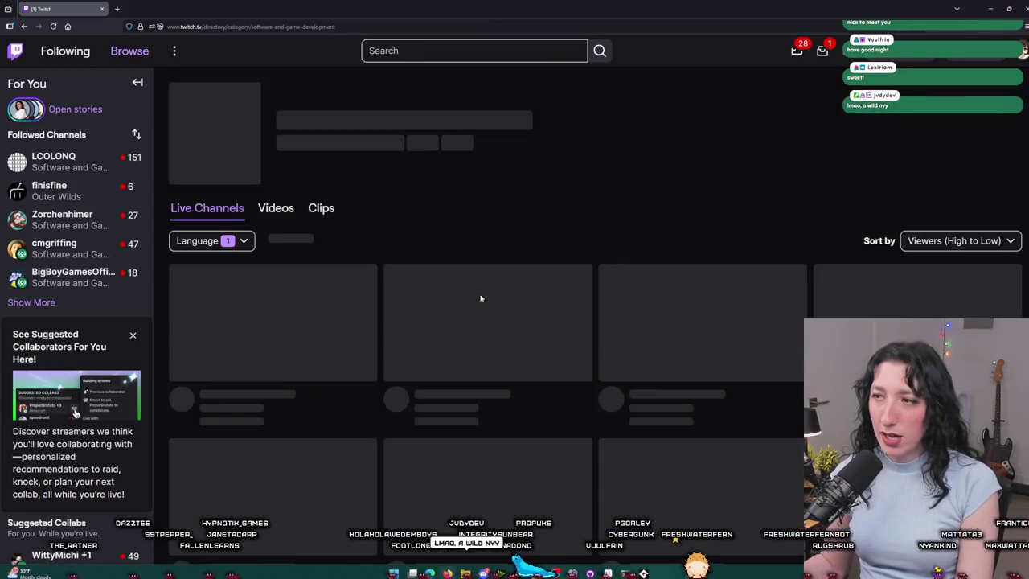
scroll(387, 345, down, 1)
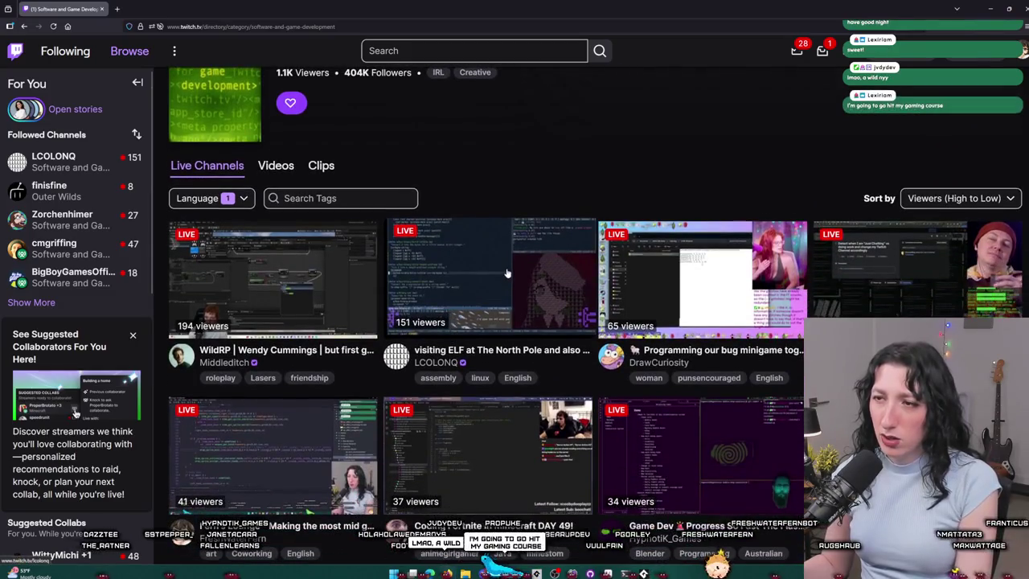
scroll(524, 144, down, 3)
scroll(524, 144, up, 2)
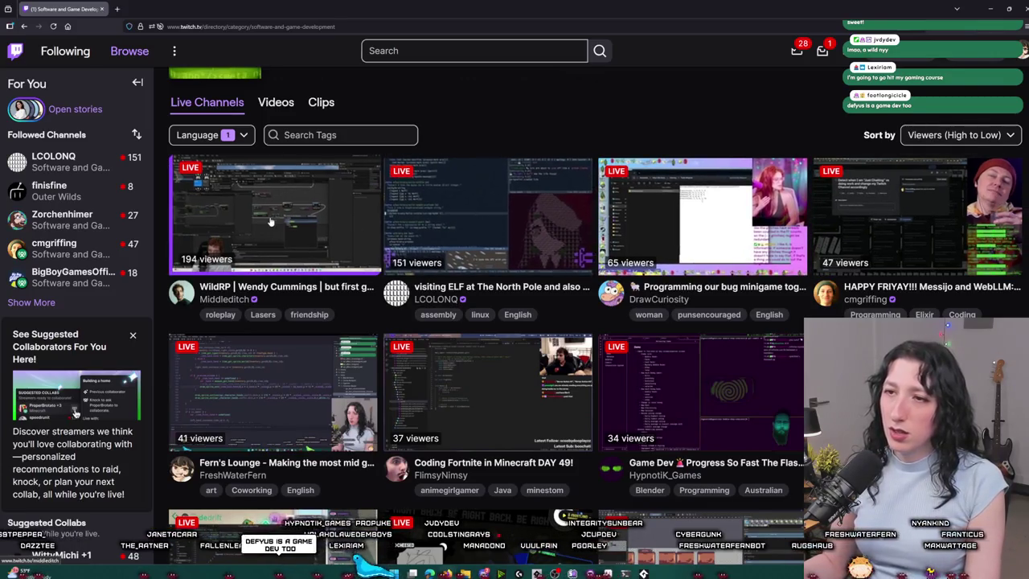
click(477, 177)
click(203, 23)
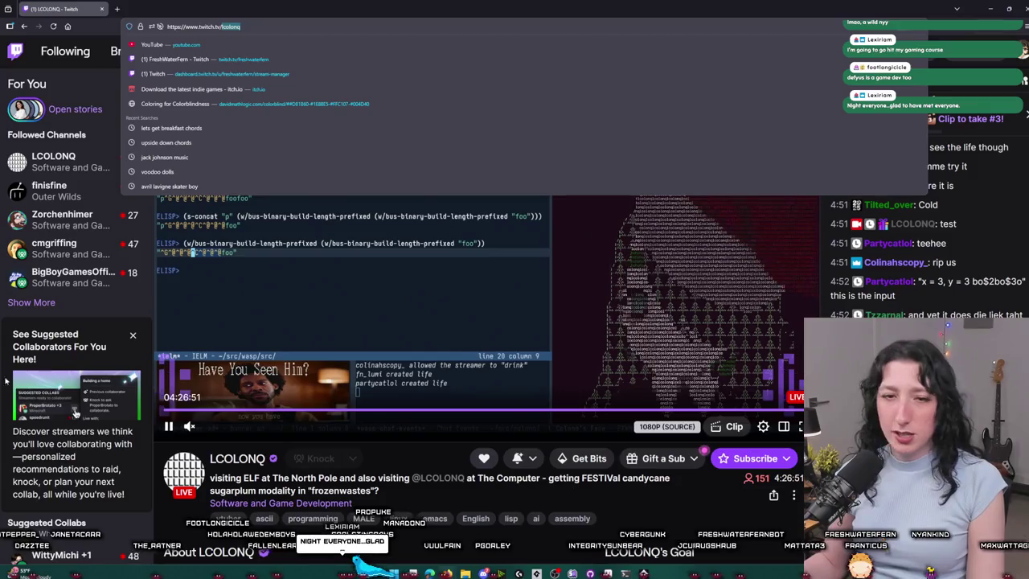
key(Escape)
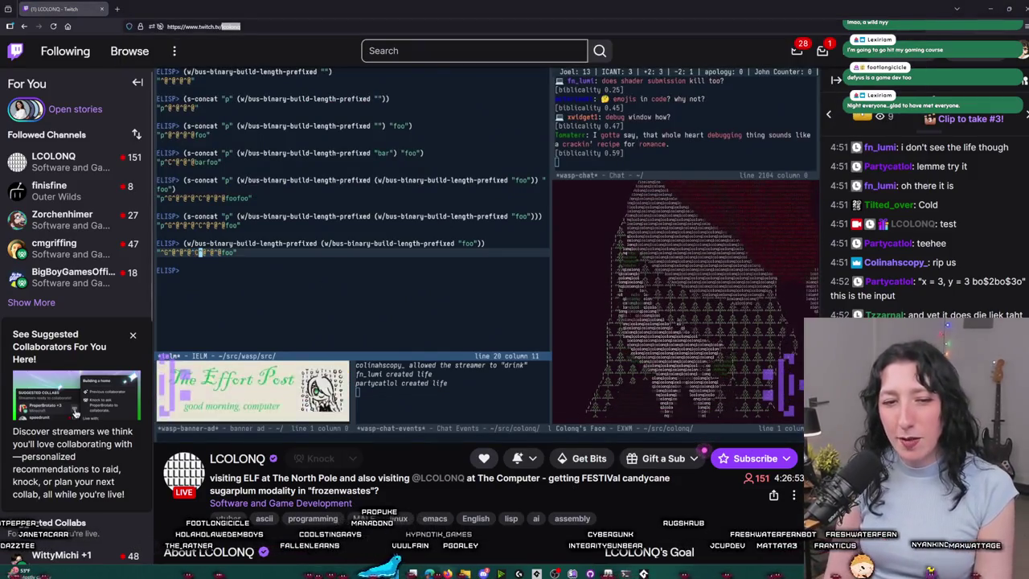